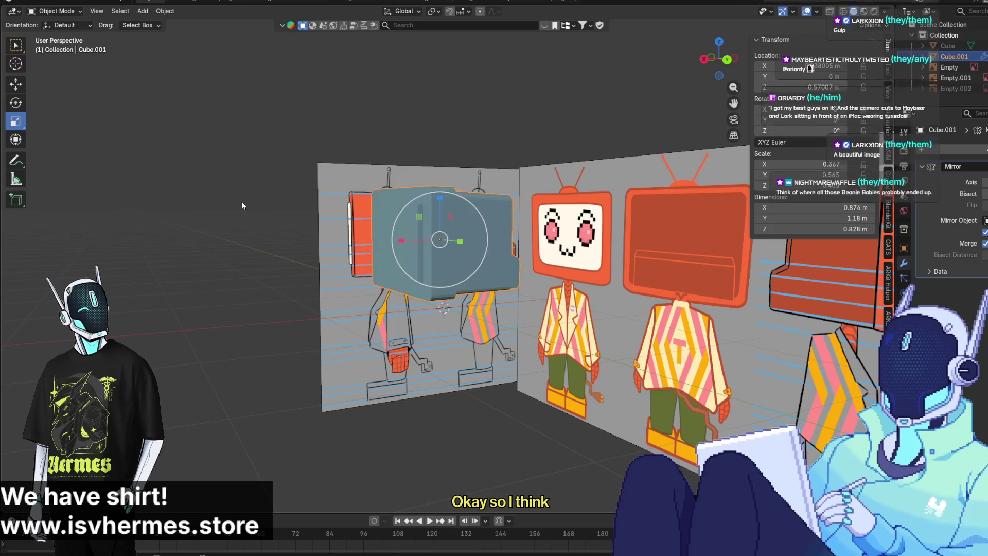
Select the TV head object Cube.001 and enter Edit Mode
{"action": "mouse_move", "coordinate": [241, 202]}
{"action": "middle_mouse_down"}
{"action": "mouse_move", "coordinate": [224, 222]}
{"action": "mouse_move", "coordinate": [239, 261]}
{"action": "middle_mouse_up"}
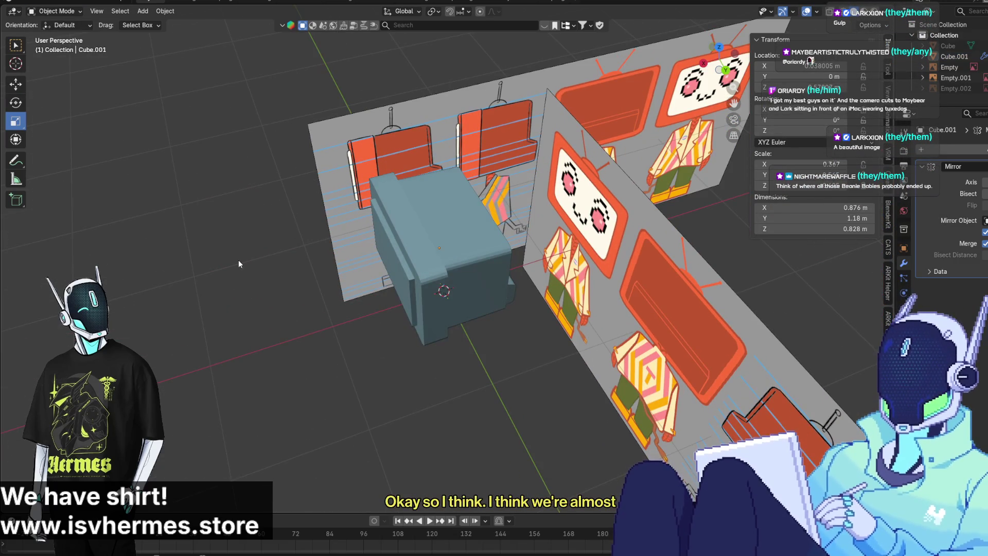
{"action": "scroll", "coordinate": [239, 261], "scroll_direction": "up", "scroll_amount": 4}
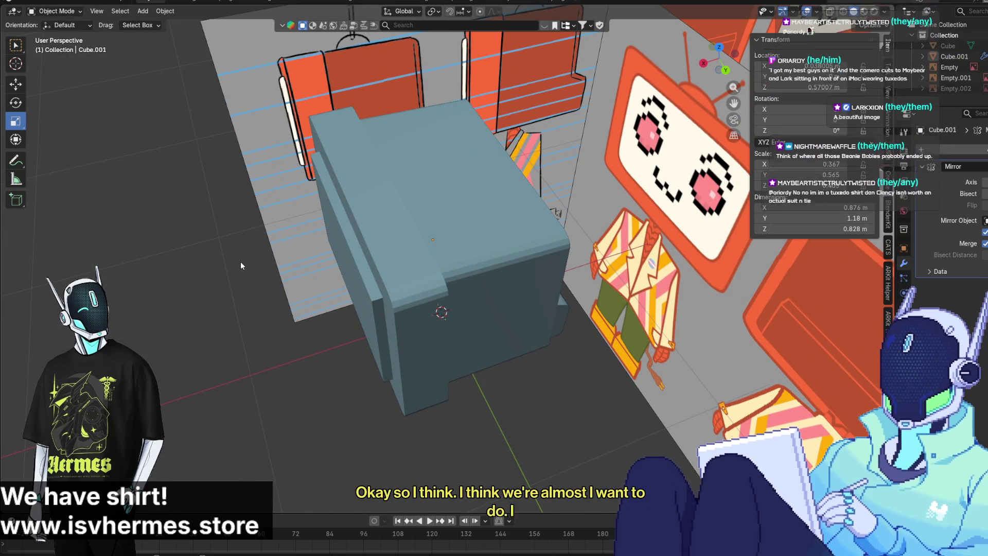
{"action": "scroll", "coordinate": [240, 262], "scroll_direction": "down", "scroll_amount": 1}
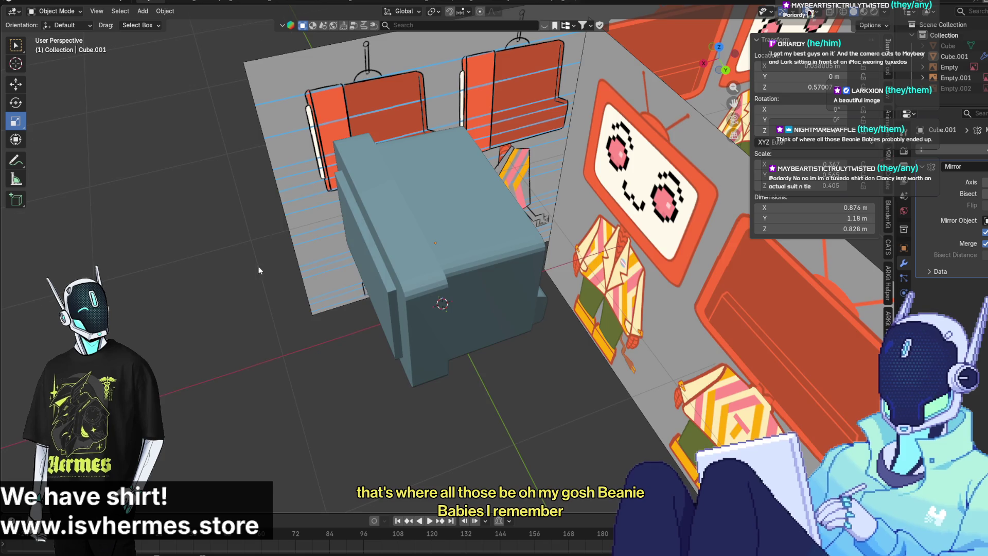
{"action": "mouse_move", "coordinate": [258, 267]}
{"action": "middle_mouse_down"}
{"action": "mouse_move", "coordinate": [261, 213]}
{"action": "mouse_move", "coordinate": [404, 252]}
{"action": "mouse_move", "coordinate": [409, 215]}
{"action": "mouse_move", "coordinate": [440, 203]}
{"action": "mouse_move", "coordinate": [362, 211]}
{"action": "mouse_move", "coordinate": [284, 196]}
{"action": "mouse_move", "coordinate": [240, 220]}
{"action": "mouse_move", "coordinate": [237, 211]}
{"action": "mouse_move", "coordinate": [243, 221]}
{"action": "mouse_move", "coordinate": [230, 207]}
{"action": "mouse_move", "coordinate": [185, 246]}
{"action": "mouse_move", "coordinate": [180, 230]}
{"action": "mouse_move", "coordinate": [134, 270]}
{"action": "mouse_move", "coordinate": [222, 188]}
{"action": "mouse_move", "coordinate": [98, 202]}
{"action": "mouse_move", "coordinate": [283, 279]}
{"action": "mouse_move", "coordinate": [260, 227]}
{"action": "mouse_move", "coordinate": [213, 215]}
{"action": "mouse_move", "coordinate": [221, 208]}
{"action": "mouse_move", "coordinate": [272, 257]}
{"action": "mouse_move", "coordinate": [421, 319]}
{"action": "mouse_move", "coordinate": [363, 293]}
{"action": "mouse_move", "coordinate": [406, 310]}
{"action": "mouse_move", "coordinate": [415, 298]}
{"action": "mouse_move", "coordinate": [379, 337]}
{"action": "mouse_move", "coordinate": [395, 315]}
{"action": "middle_mouse_up"}
{"action": "scroll", "coordinate": [112, 207], "scroll_direction": "down", "scroll_amount": 2}
{"action": "left_click", "coordinate": [380, 337]}
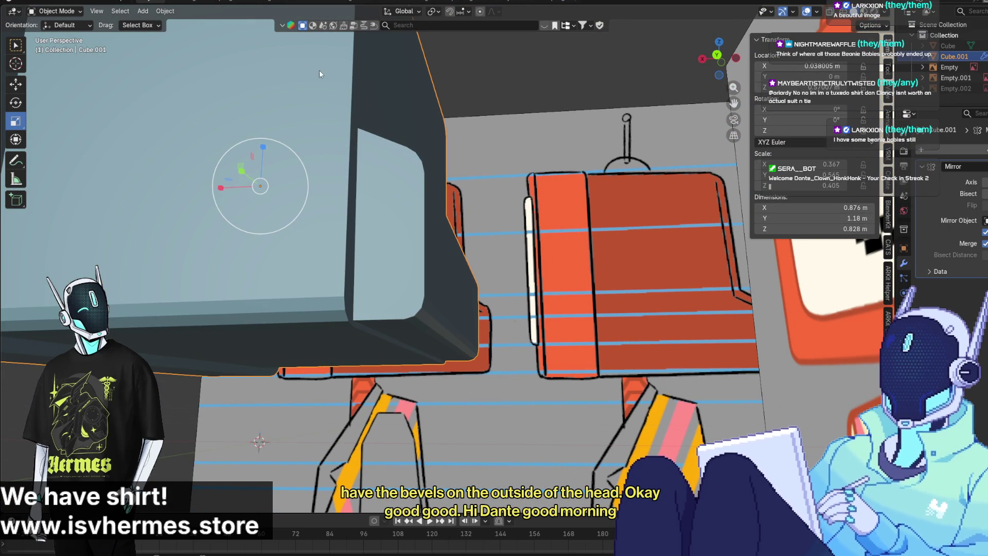
{"action": "left_click", "coordinate": [71, 14]}
{"action": "left_click", "coordinate": [52, 34]}
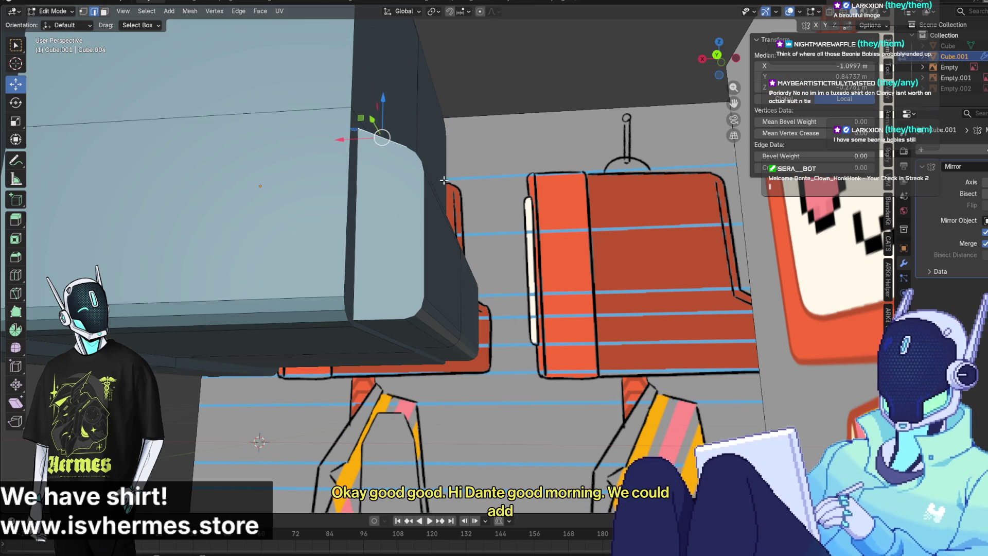
Select the edge loop around the front panel and bevel it
{"action": "middle_click_drag", "start_coordinate": [381, 247], "coordinate": [396, 232]}
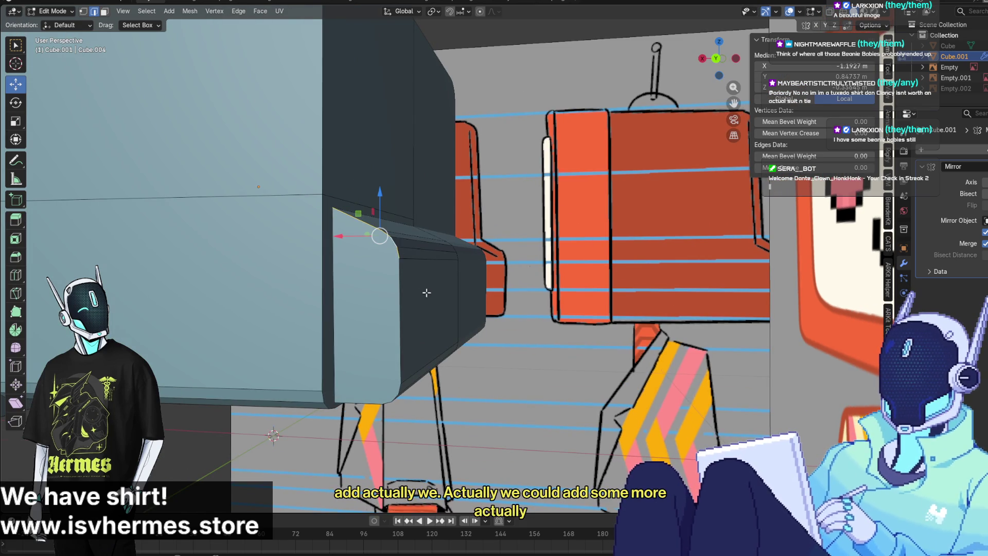
{"action": "middle_click_drag", "start_coordinate": [426, 293], "coordinate": [391, 301]}
{"action": "left_click", "coordinate": [392, 302], "text": "shift"}
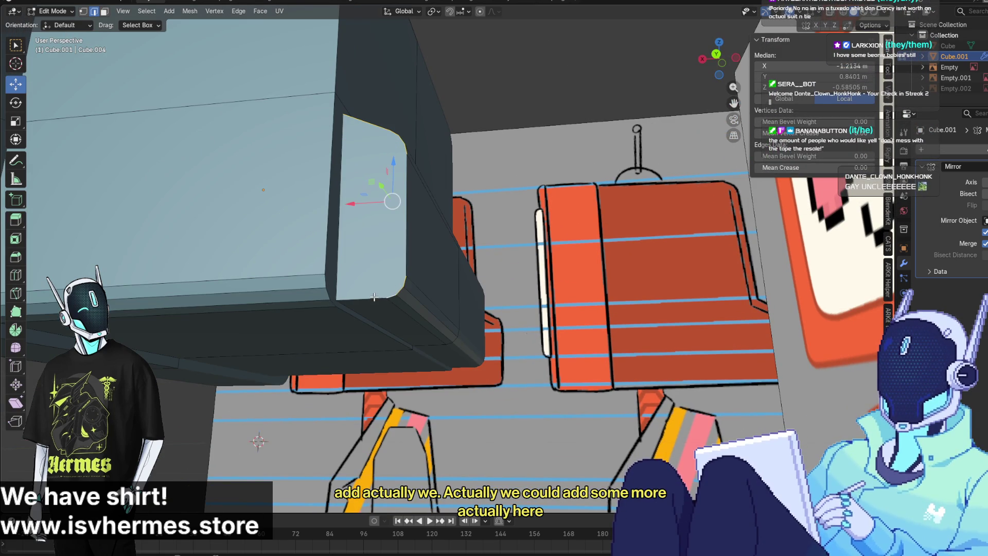
{"action": "middle_click_drag", "start_coordinate": [300, 225], "coordinate": [269, 235]}
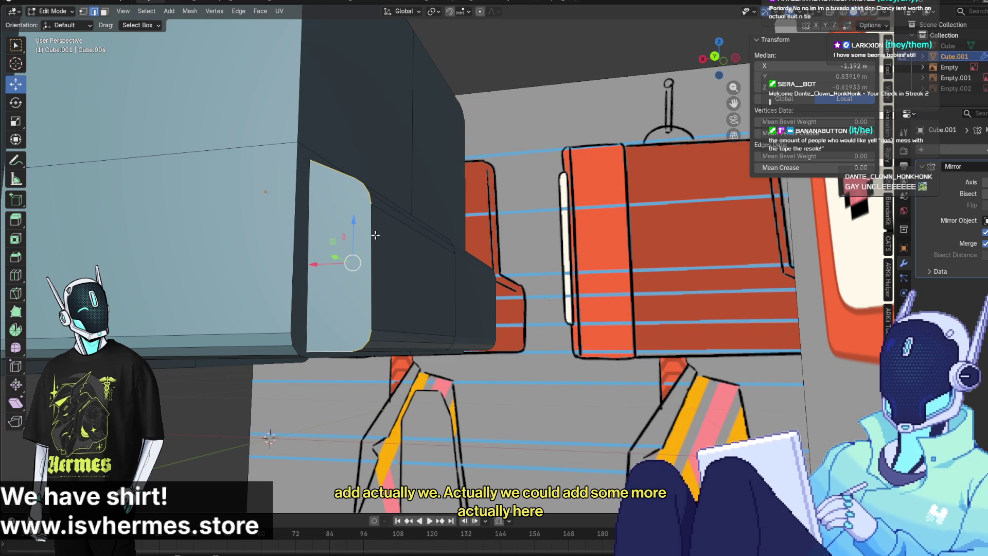
{"action": "left_click", "coordinate": [13, 242]}
{"action": "left_click_drag", "start_coordinate": [380, 260], "coordinate": [390, 259]}
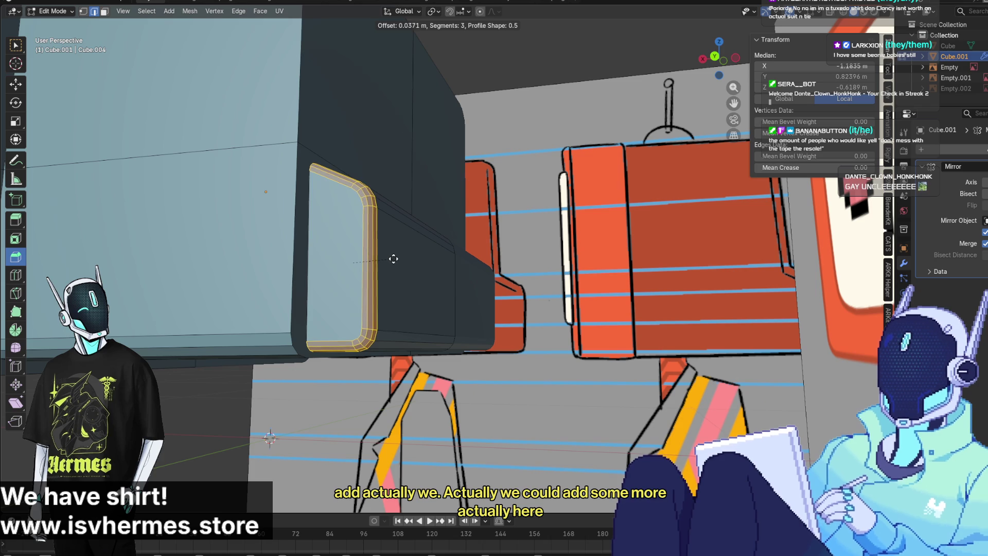
{"action": "left_click_drag", "start_coordinate": [396, 258], "coordinate": [370, 258]}
{"action": "mouse_move", "coordinate": [370, 257]}
{"action": "middle_mouse_down"}
{"action": "mouse_move", "coordinate": [186, 408]}
{"action": "mouse_move", "coordinate": [326, 343]}
{"action": "mouse_move", "coordinate": [372, 296]}
{"action": "middle_mouse_up"}
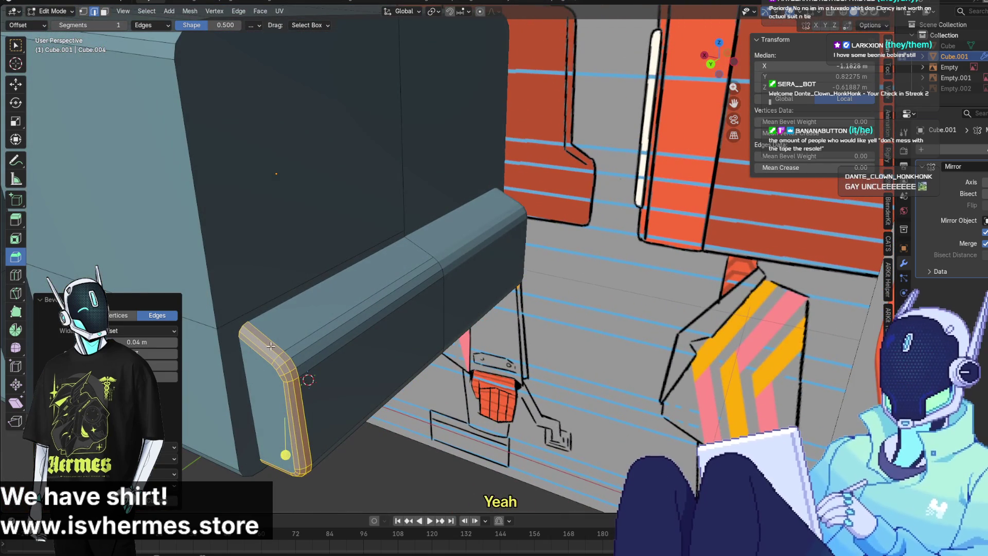
Bevel the panel's outer bottom edge with 3 segments for a rounded rim
{"action": "middle_click_drag", "start_coordinate": [270, 346], "coordinate": [289, 257]}
{"action": "left_click", "coordinate": [272, 288]}
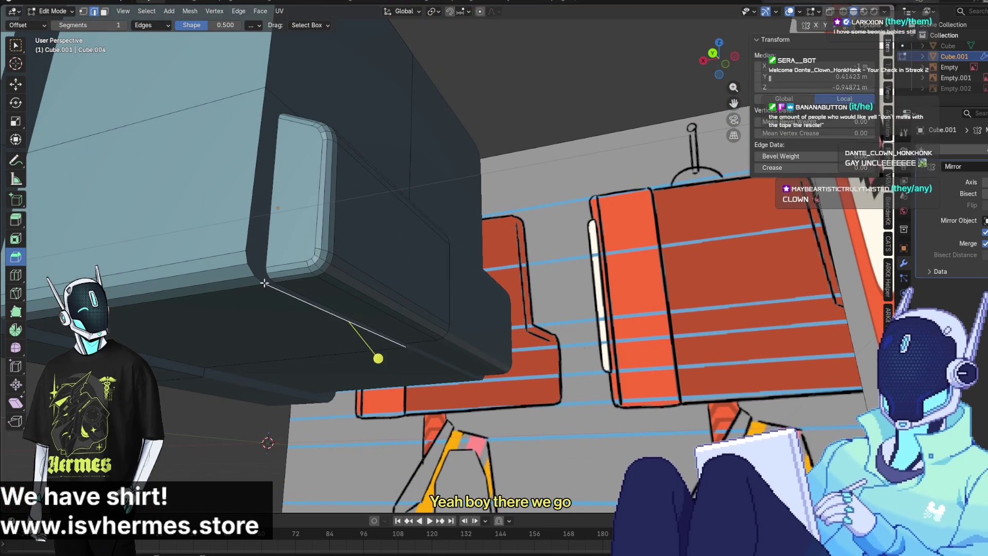
{"action": "middle_click_drag", "start_coordinate": [245, 239], "coordinate": [276, 128]}
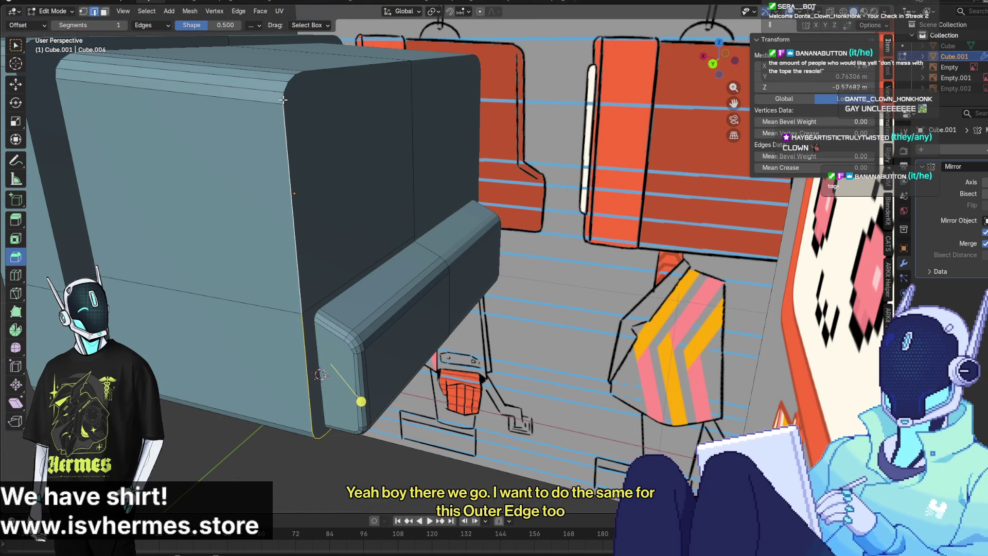
{"action": "middle_click_drag", "start_coordinate": [314, 84], "coordinate": [310, 106]}
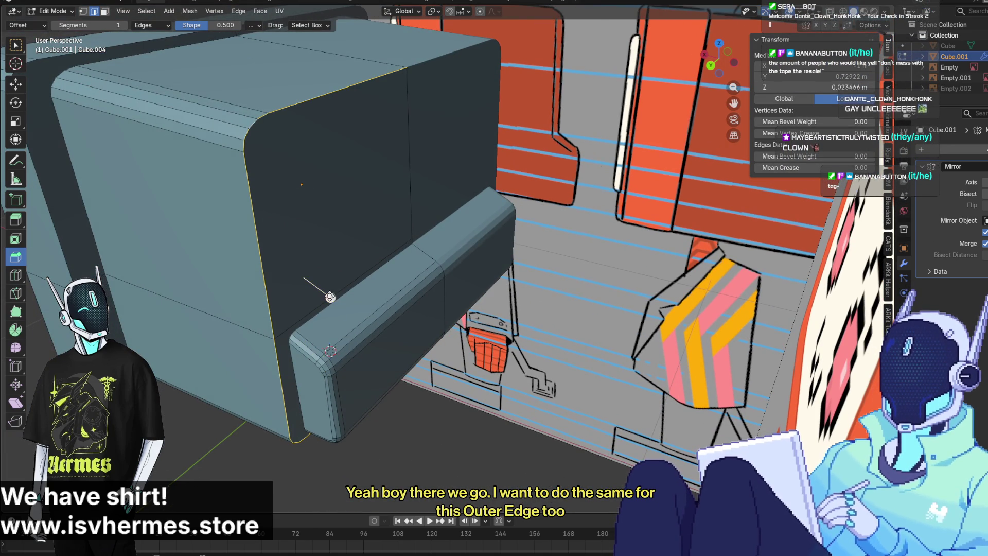
{"action": "left_click_drag", "start_coordinate": [330, 297], "coordinate": [338, 302]}
{"action": "scroll", "coordinate": [340, 305], "scroll_direction": "up", "scroll_amount": 1}
{"action": "mouse_move", "coordinate": [365, 278]}
{"action": "middle_mouse_down"}
{"action": "mouse_move", "coordinate": [399, 239]}
{"action": "mouse_move", "coordinate": [474, 229]}
{"action": "mouse_move", "coordinate": [479, 241]}
{"action": "middle_mouse_up"}
{"action": "middle_click_drag", "start_coordinate": [402, 278], "coordinate": [585, 232]}
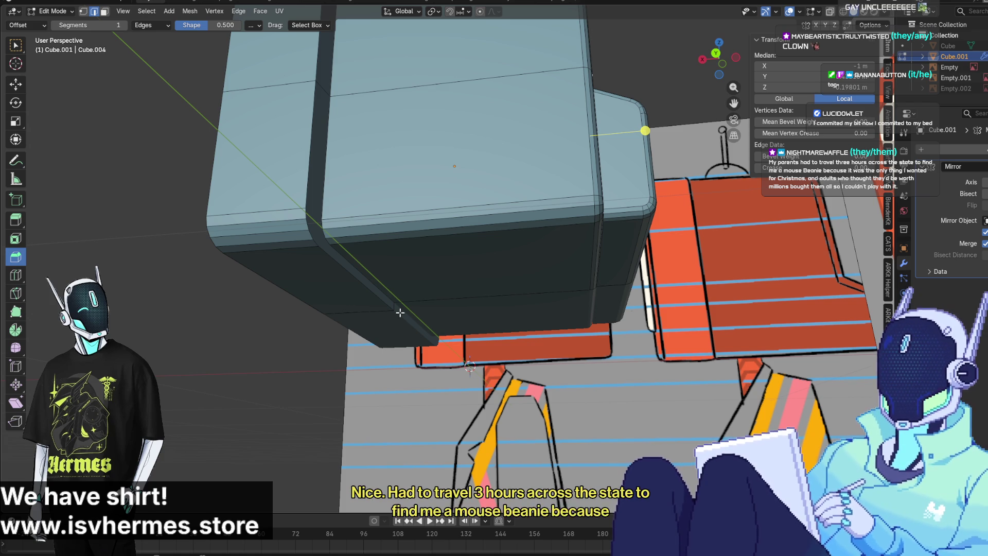
{"action": "mouse_move", "coordinate": [401, 311]}
{"action": "middle_mouse_down"}
{"action": "mouse_move", "coordinate": [393, 323]}
{"action": "mouse_move", "coordinate": [260, 293]}
{"action": "mouse_move", "coordinate": [411, 297]}
{"action": "middle_mouse_up"}
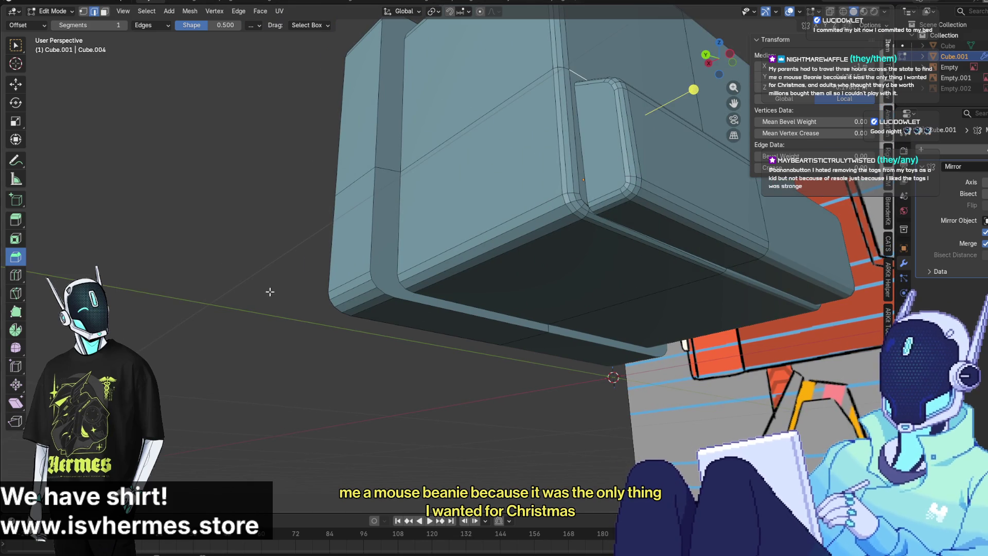
Select the body's bottom and corner edge loops and bevel them to 0.028 m
{"action": "left_click", "coordinate": [460, 311], "text": "alt"}
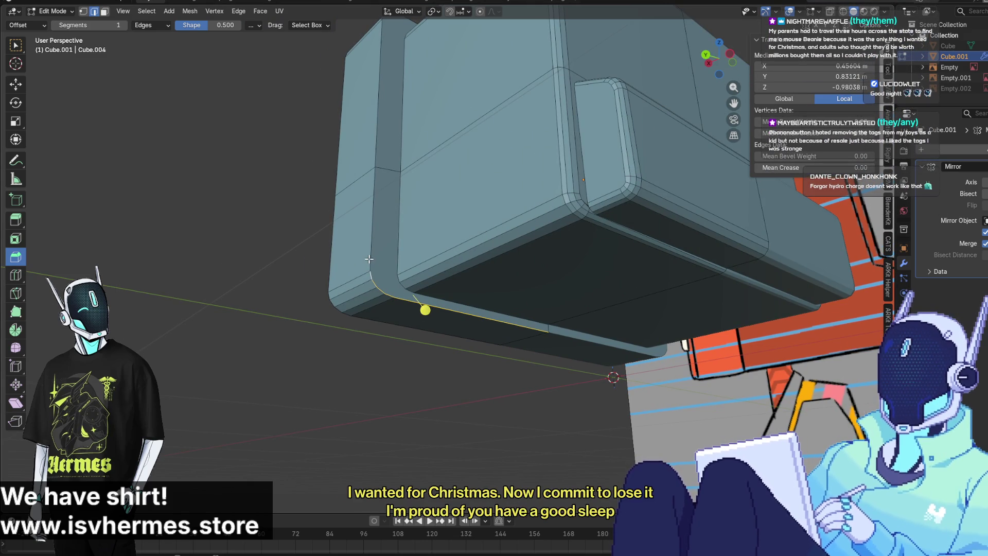
{"action": "left_click", "coordinate": [371, 263], "text": "alt+shift"}
{"action": "mouse_move", "coordinate": [428, 92]}
{"action": "middle_mouse_down"}
{"action": "mouse_move", "coordinate": [386, 355]}
{"action": "mouse_move", "coordinate": [395, 371]}
{"action": "middle_mouse_up"}
{"action": "left_click", "coordinate": [343, 314], "text": "alt+shift"}
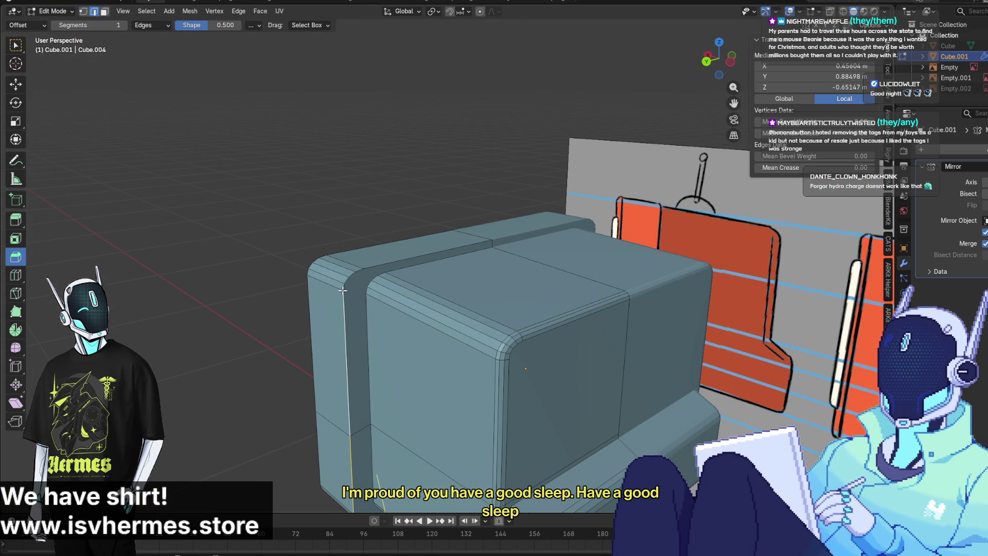
{"action": "left_click", "coordinate": [343, 287], "text": "alt+shift"}
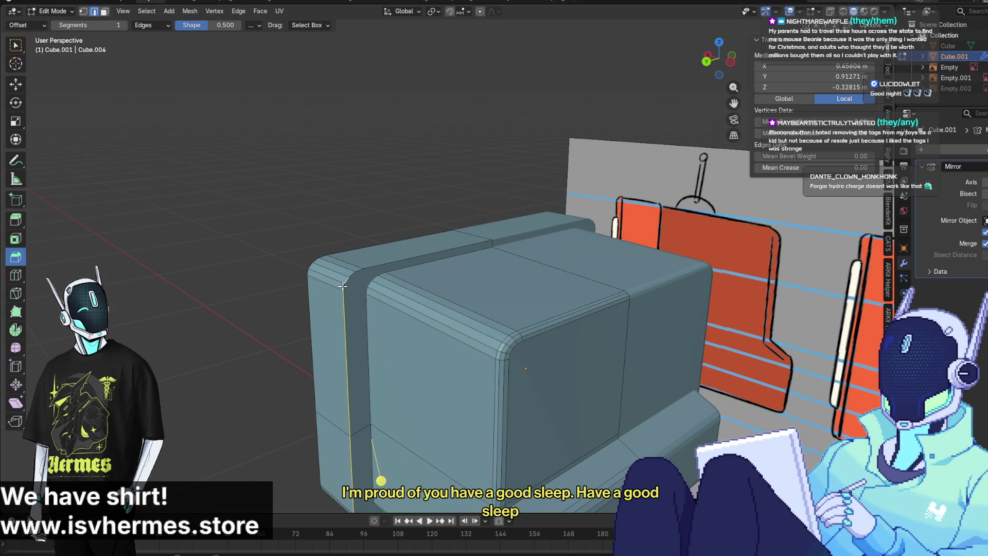
{"action": "left_click", "coordinate": [351, 271], "text": "alt+shift"}
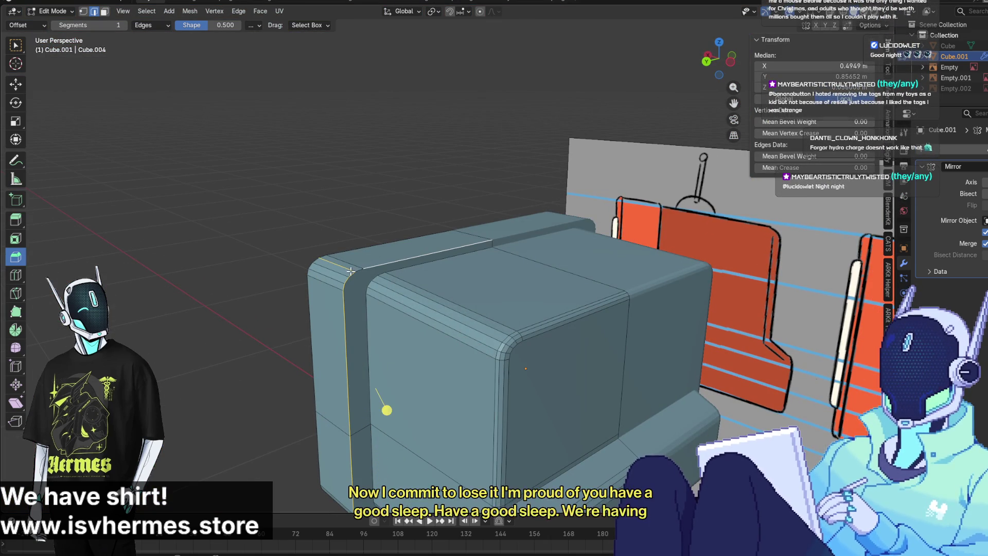
{"action": "left_click", "coordinate": [355, 270], "text": "alt+shift"}
{"action": "mouse_move", "coordinate": [391, 413]}
{"action": "left_mouse_down"}
{"action": "mouse_move", "coordinate": [407, 416]}
{"action": "mouse_move", "coordinate": [397, 419]}
{"action": "left_mouse_up"}
{"action": "mouse_move", "coordinate": [397, 419]}
{"action": "middle_mouse_down"}
{"action": "mouse_move", "coordinate": [508, 375]}
{"action": "mouse_move", "coordinate": [553, 370]}
{"action": "middle_mouse_up"}
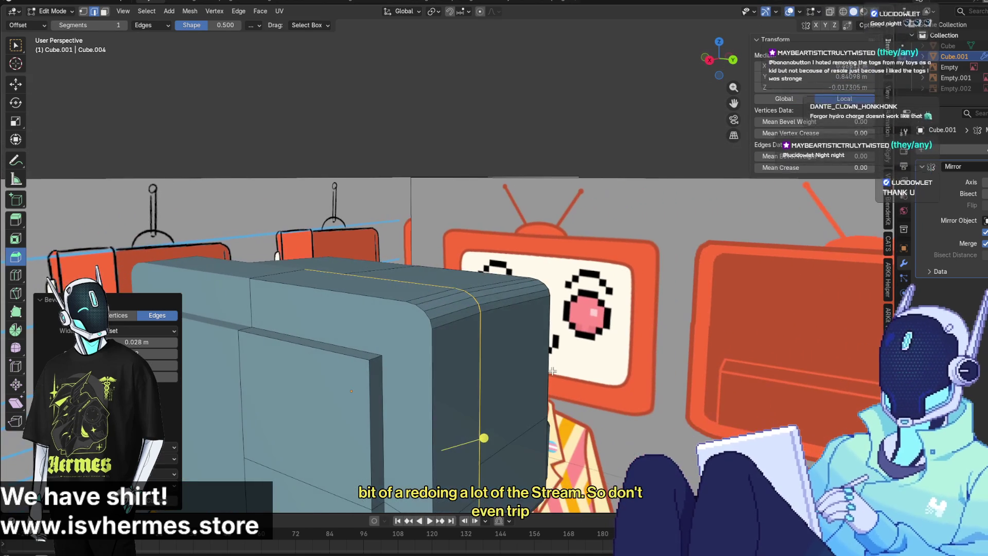
Select the next edge loops along the body's new bevel
{"action": "left_click", "coordinate": [497, 304], "text": "alt"}
{"action": "left_click", "coordinate": [425, 318], "text": "alt+shift"}
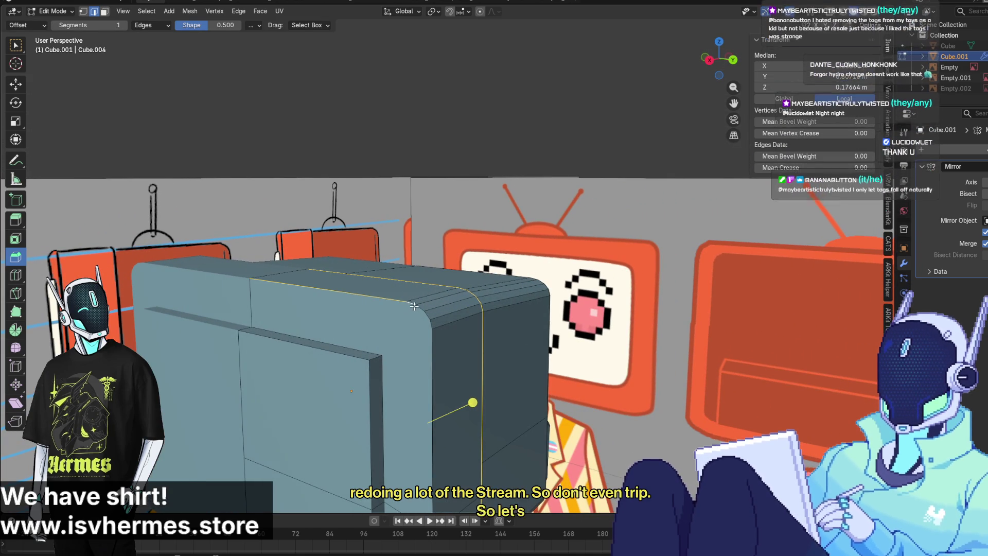
{"action": "left_click", "coordinate": [431, 349], "text": "alt+shift"}
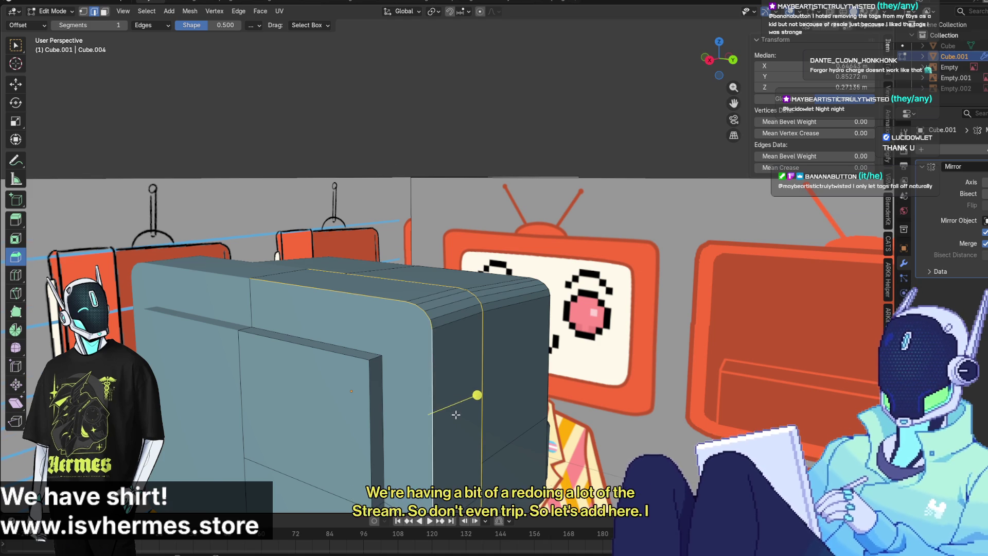
{"action": "mouse_move", "coordinate": [431, 349]}
{"action": "middle_mouse_down"}
{"action": "mouse_move", "coordinate": [407, 350]}
{"action": "mouse_move", "coordinate": [394, 236]}
{"action": "middle_mouse_up"}
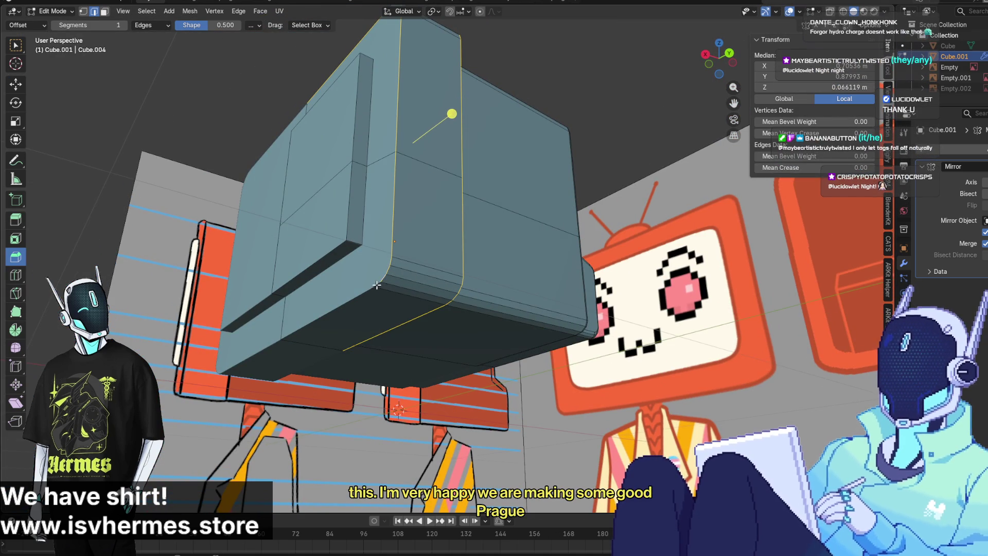
{"action": "middle_click_drag", "start_coordinate": [368, 291], "coordinate": [371, 241]}
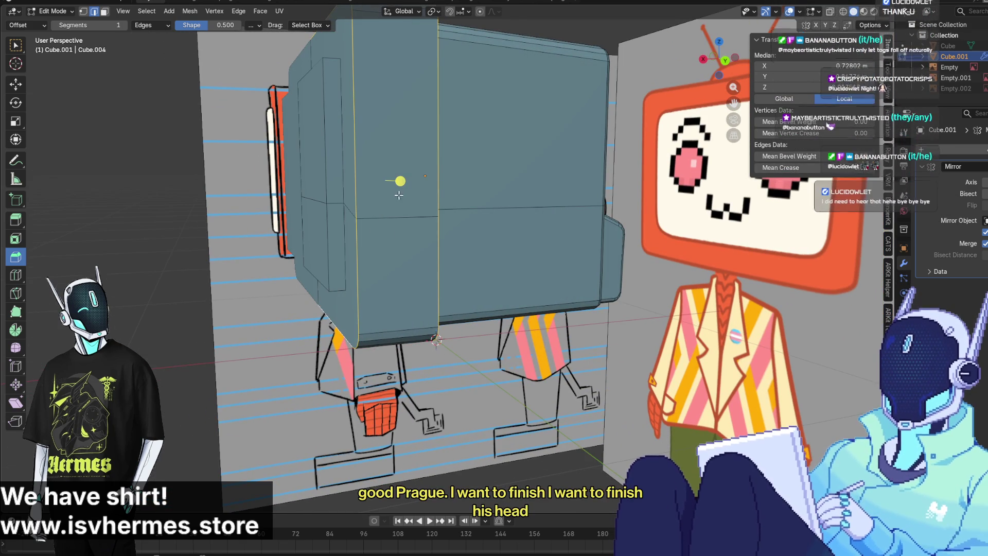
Bevel the selected body loops with two-segment rounds, then bevel again with Ctrl+B
{"action": "left_click_drag", "start_coordinate": [402, 181], "coordinate": [416, 203]}
{"action": "scroll", "coordinate": [408, 191], "scroll_direction": "up", "scroll_amount": 1}
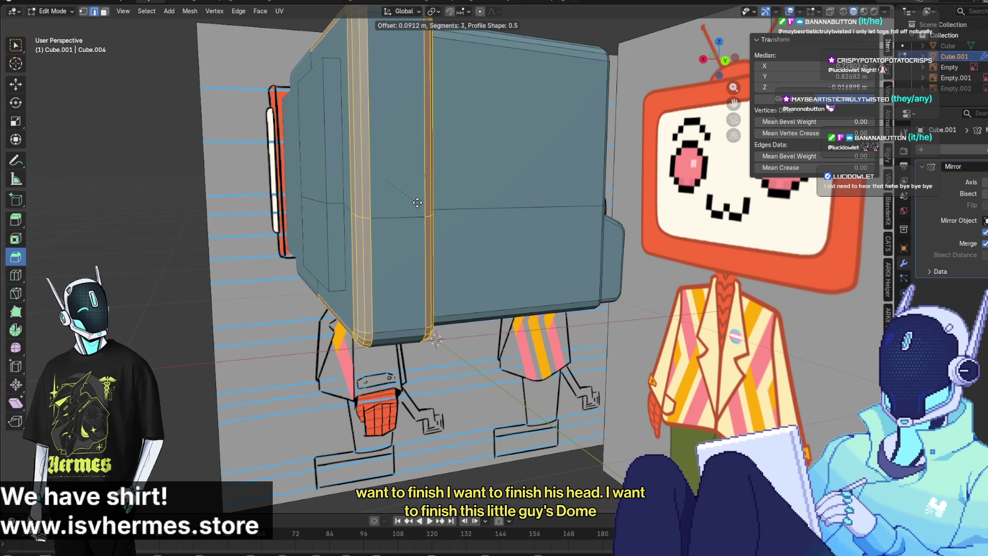
{"action": "left_click", "coordinate": [418, 202]}
{"action": "mouse_move", "coordinate": [417, 202]}
{"action": "middle_mouse_down"}
{"action": "mouse_move", "coordinate": [360, 214]}
{"action": "mouse_move", "coordinate": [361, 255]}
{"action": "mouse_move", "coordinate": [367, 206]}
{"action": "mouse_move", "coordinate": [348, 220]}
{"action": "middle_mouse_up"}
{"action": "key", "text": "ctrl+b"}
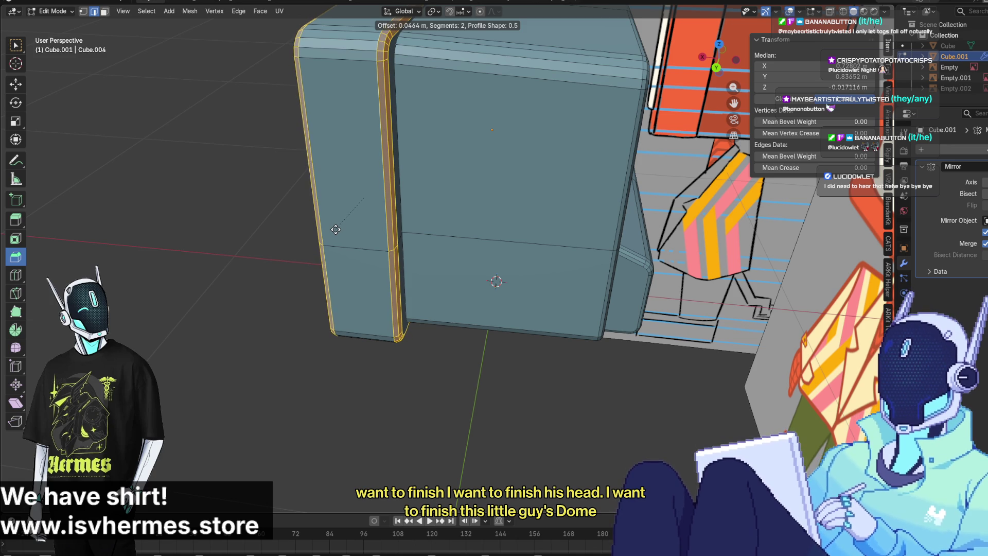
{"action": "left_click", "coordinate": [336, 230]}
{"action": "mouse_move", "coordinate": [336, 230]}
{"action": "middle_mouse_down"}
{"action": "mouse_move", "coordinate": [317, 215]}
{"action": "mouse_move", "coordinate": [231, 224]}
{"action": "mouse_move", "coordinate": [436, 223]}
{"action": "mouse_move", "coordinate": [691, 167]}
{"action": "middle_mouse_up"}
Deselect all edges and return to Object Mode
{"action": "left_click", "coordinate": [232, 225]}
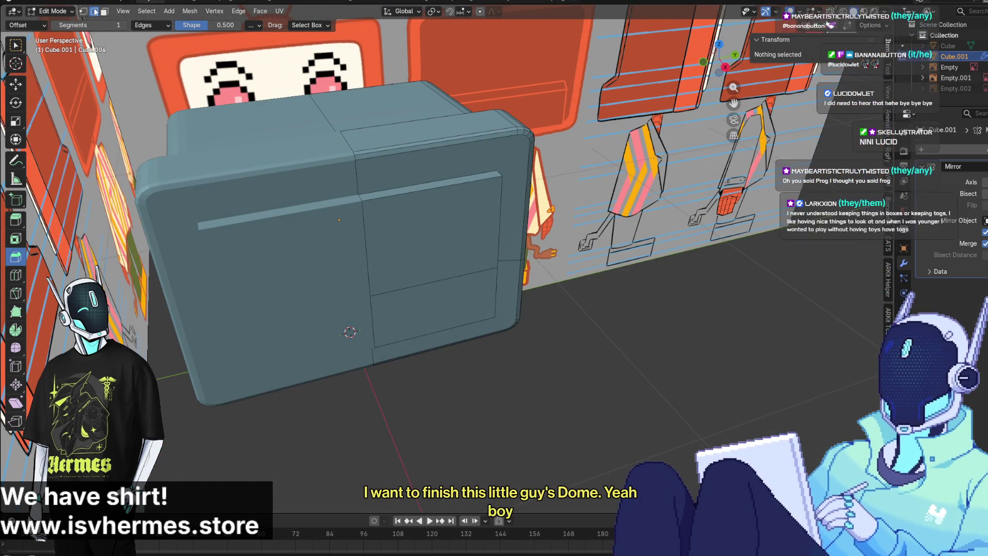
{"action": "left_click", "coordinate": [54, 11]}
{"action": "left_click", "coordinate": [51, 21]}
{"action": "mouse_move", "coordinate": [520, 350]}
{"action": "middle_mouse_down"}
{"action": "mouse_move", "coordinate": [534, 402]}
{"action": "mouse_move", "coordinate": [406, 341]}
{"action": "mouse_move", "coordinate": [338, 406]}
{"action": "mouse_move", "coordinate": [304, 395]}
{"action": "mouse_move", "coordinate": [321, 394]}
{"action": "mouse_move", "coordinate": [382, 345]}
{"action": "mouse_move", "coordinate": [365, 424]}
{"action": "mouse_move", "coordinate": [357, 332]}
{"action": "mouse_move", "coordinate": [392, 222]}
{"action": "mouse_move", "coordinate": [391, 250]}
{"action": "middle_mouse_up"}
Re-enter Edit Mode and select the head's top face in face select mode
{"action": "left_click", "coordinate": [54, 11]}
{"action": "left_click", "coordinate": [49, 33]}
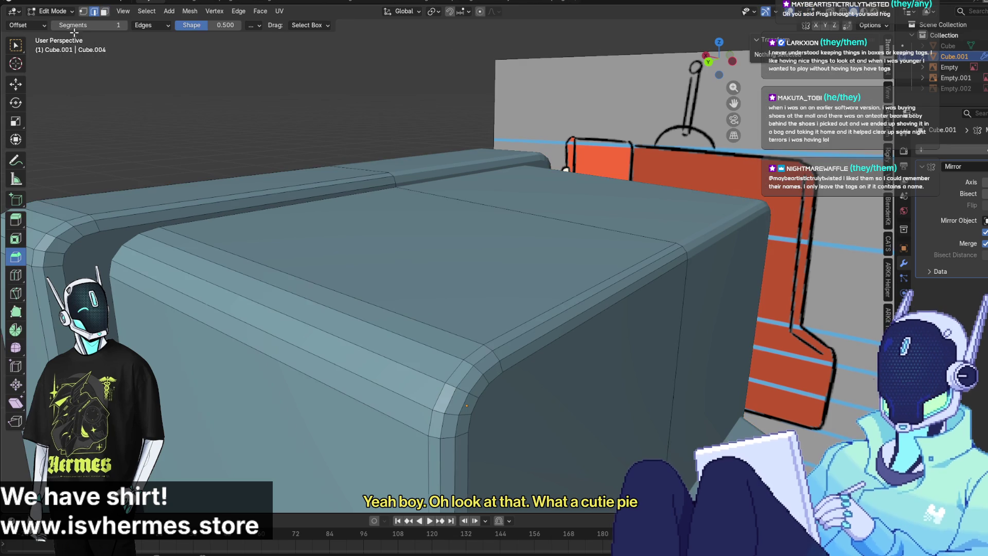
{"action": "left_click", "coordinate": [288, 219]}
{"action": "left_click", "coordinate": [105, 12]}
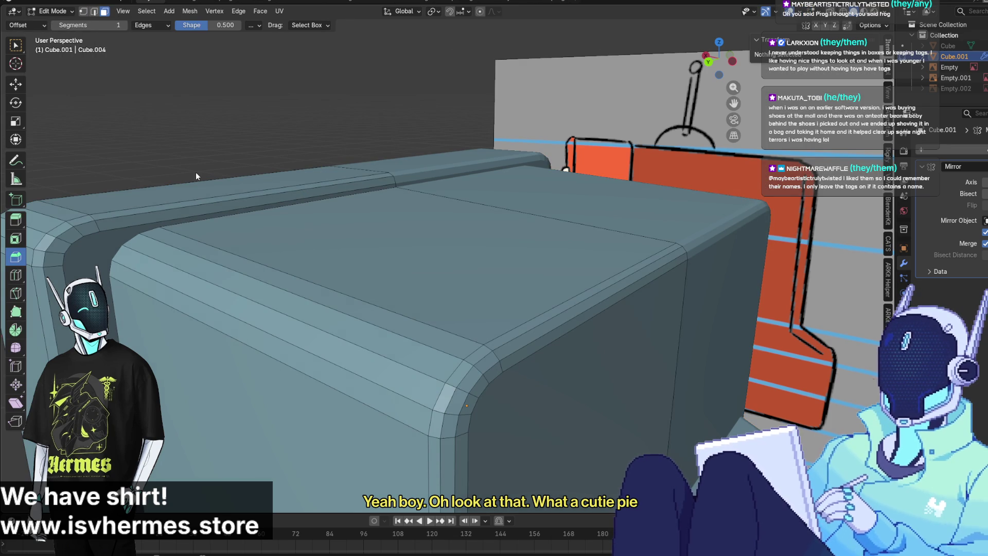
{"action": "left_click", "coordinate": [199, 225]}
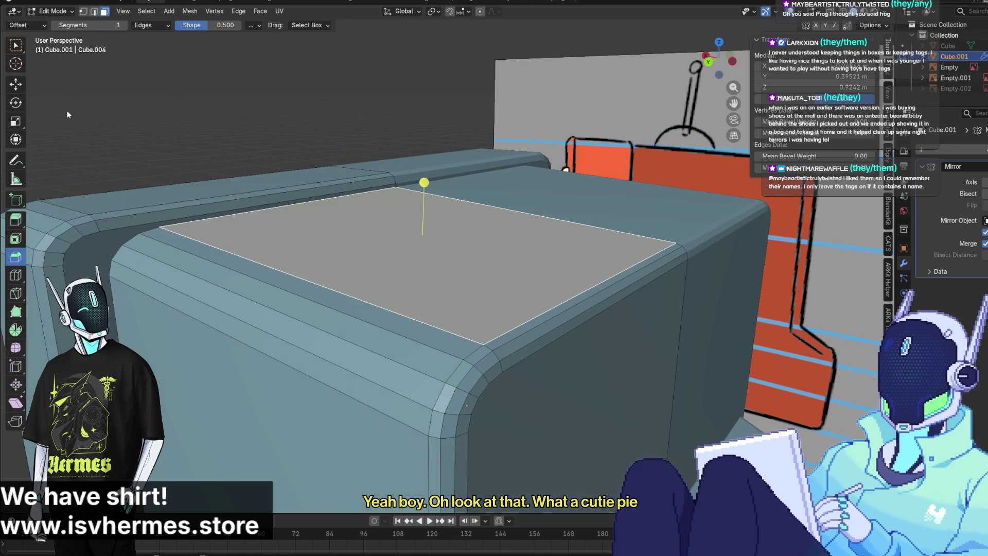
Select the rounded top edge loop, lower it about 0.013 m, then deselect all
{"action": "left_click", "coordinate": [93, 11]}
{"action": "left_click", "coordinate": [194, 208]}
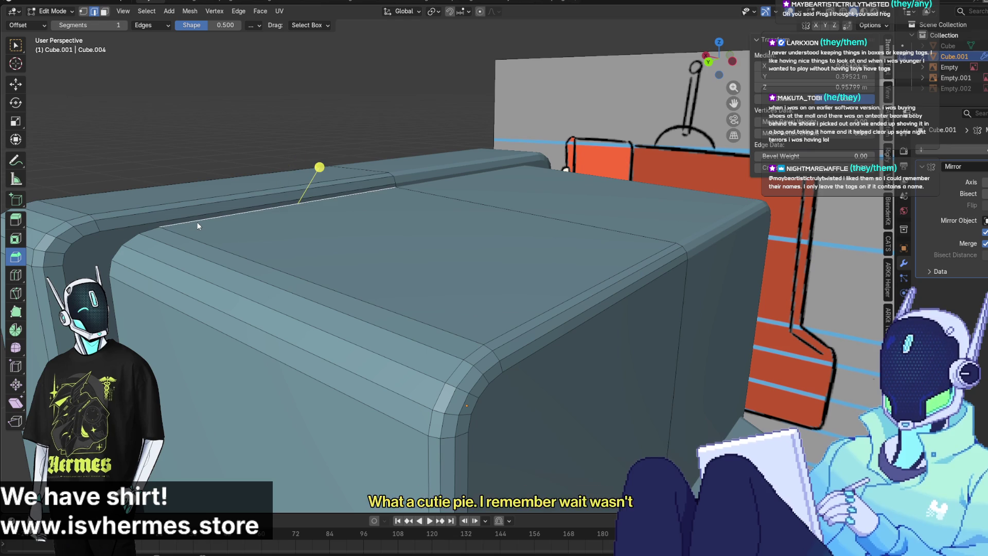
{"action": "left_click", "coordinate": [118, 254], "text": "shift"}
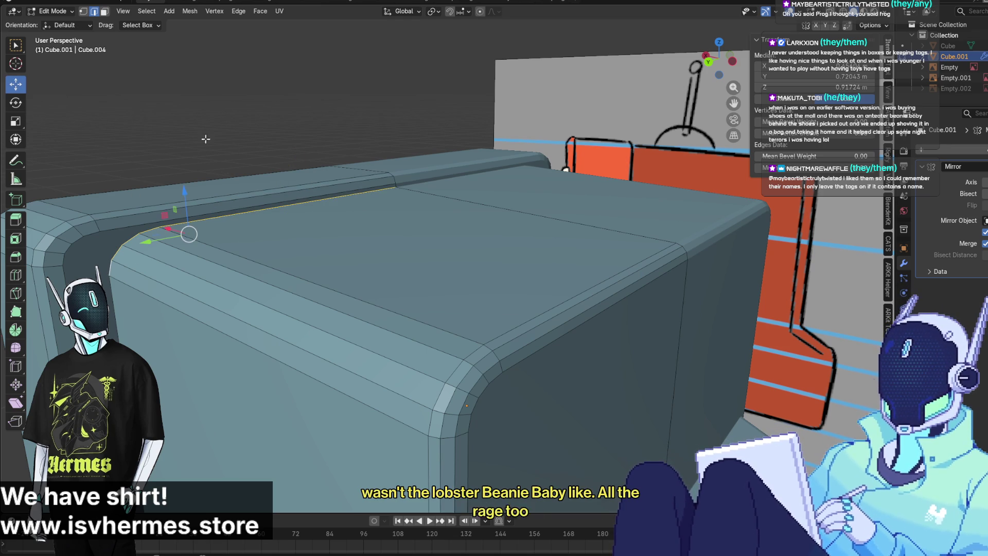
{"action": "left_click_drag", "start_coordinate": [190, 188], "coordinate": [193, 202]}
{"action": "middle_click_drag", "start_coordinate": [195, 203], "coordinate": [254, 229]}
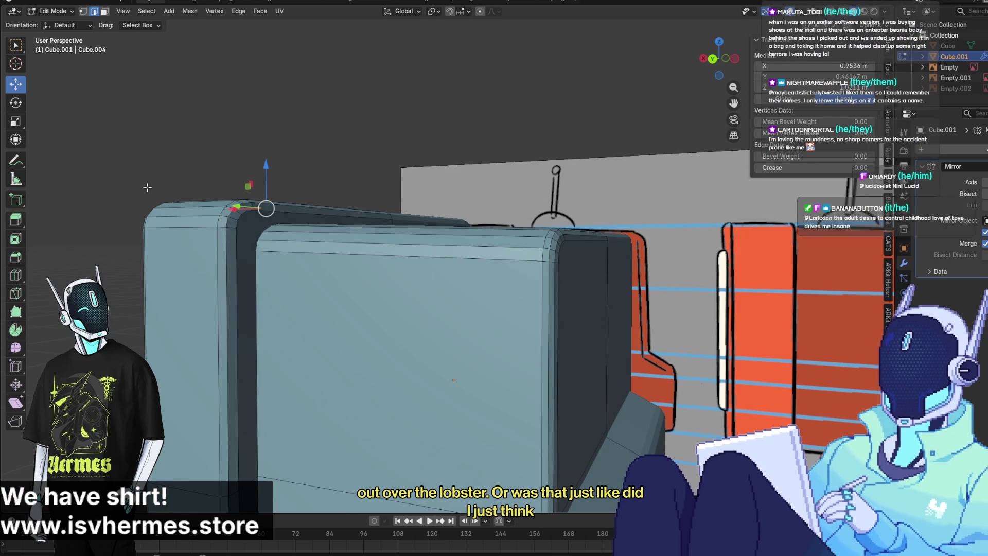
{"action": "mouse_move", "coordinate": [147, 188]}
{"action": "middle_mouse_down"}
{"action": "mouse_move", "coordinate": [143, 224]}
{"action": "mouse_move", "coordinate": [154, 216]}
{"action": "mouse_move", "coordinate": [173, 234]}
{"action": "mouse_move", "coordinate": [190, 221]}
{"action": "middle_mouse_up"}
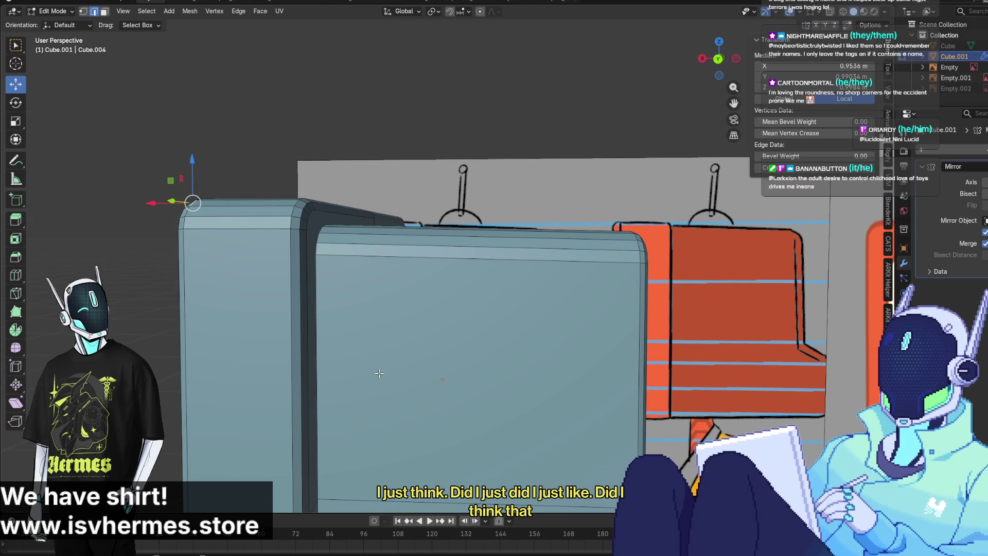
{"action": "mouse_move", "coordinate": [379, 373]}
{"action": "middle_mouse_down"}
{"action": "mouse_move", "coordinate": [491, 372]}
{"action": "mouse_move", "coordinate": [446, 356]}
{"action": "middle_mouse_up"}
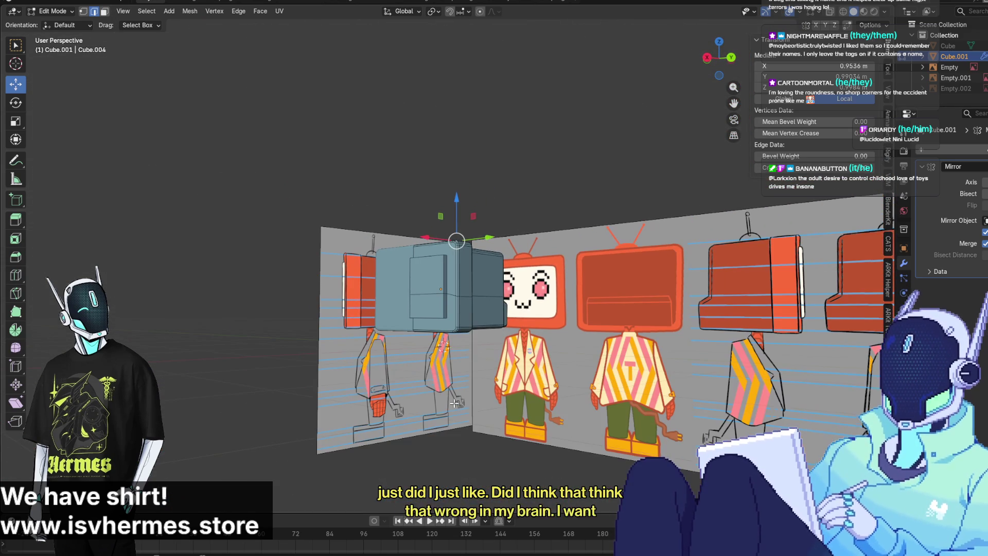
{"action": "left_click", "coordinate": [492, 438]}
{"action": "mouse_move", "coordinate": [502, 445]}
{"action": "middle_mouse_down"}
{"action": "mouse_move", "coordinate": [421, 386]}
{"action": "mouse_move", "coordinate": [390, 422]}
{"action": "mouse_move", "coordinate": [513, 407]}
{"action": "mouse_move", "coordinate": [556, 425]}
{"action": "middle_mouse_up"}
{"action": "scroll", "coordinate": [421, 387], "scroll_direction": "up", "scroll_amount": 3}
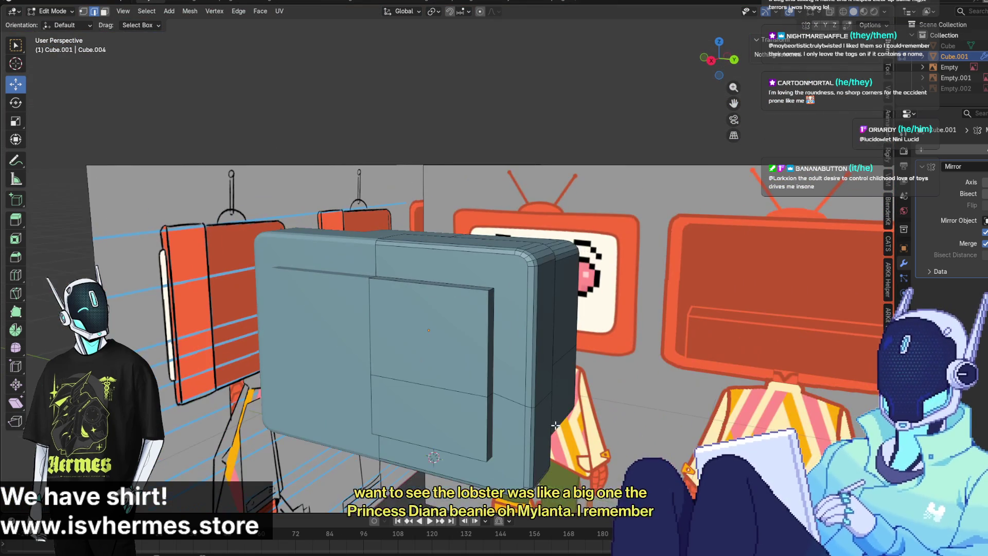
Return to Object Mode and apply Shade Smooth to the TV head
{"action": "left_click", "coordinate": [54, 11]}
{"action": "left_click", "coordinate": [56, 23]}
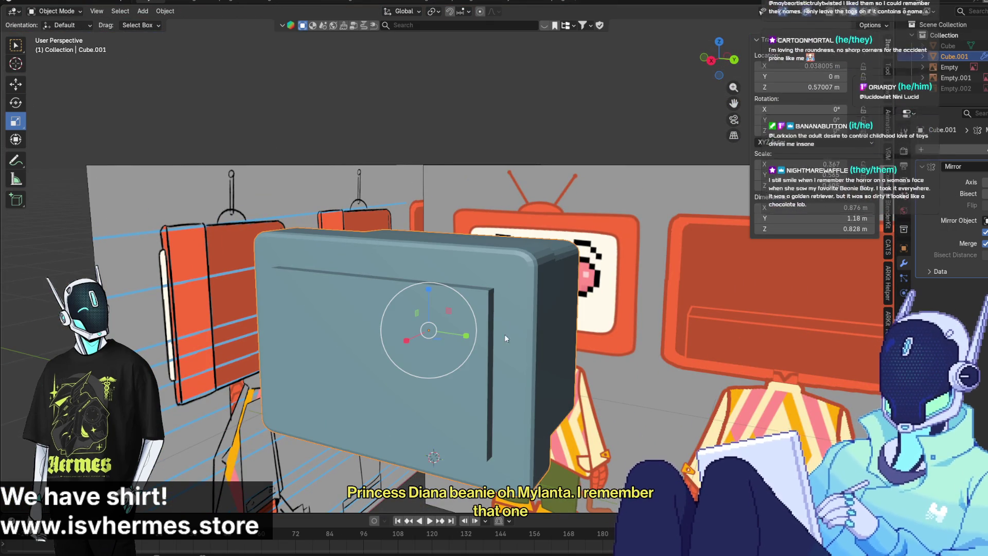
{"action": "left_click", "coordinate": [164, 11]}
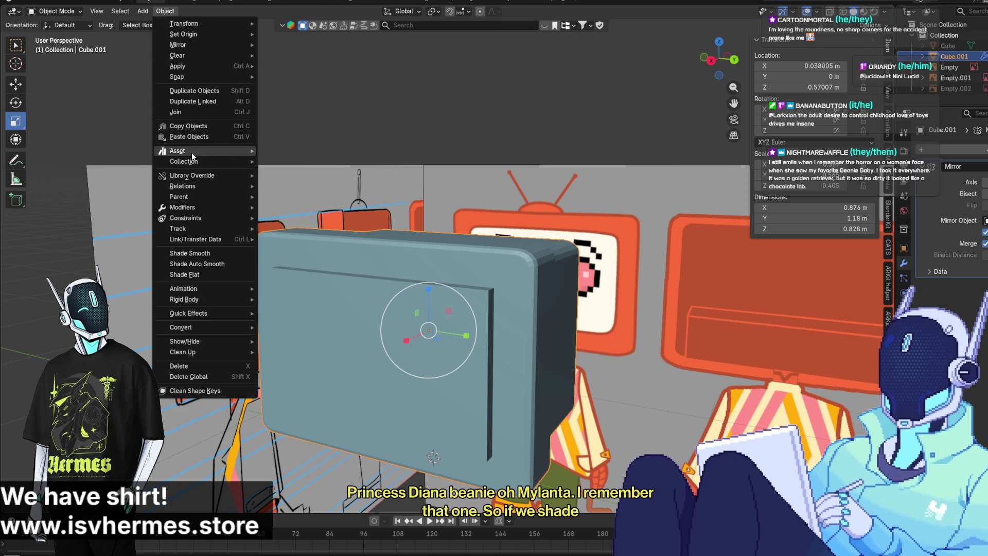
{"action": "left_click", "coordinate": [204, 255]}
{"action": "mouse_move", "coordinate": [483, 272]}
{"action": "middle_mouse_down"}
{"action": "mouse_move", "coordinate": [416, 247]}
{"action": "mouse_move", "coordinate": [344, 291]}
{"action": "mouse_move", "coordinate": [350, 249]}
{"action": "mouse_move", "coordinate": [325, 220]}
{"action": "mouse_move", "coordinate": [301, 227]}
{"action": "mouse_move", "coordinate": [304, 219]}
{"action": "middle_mouse_up"}
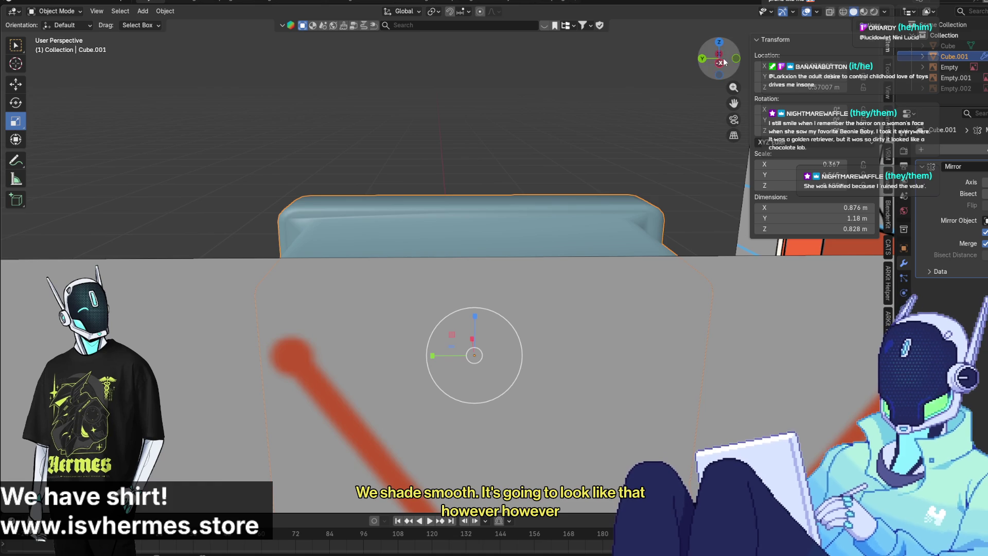
Switch to Left Orthographic view, hide the reference, and put the TV head into Edit Mode
{"action": "left_click", "coordinate": [721, 62]}
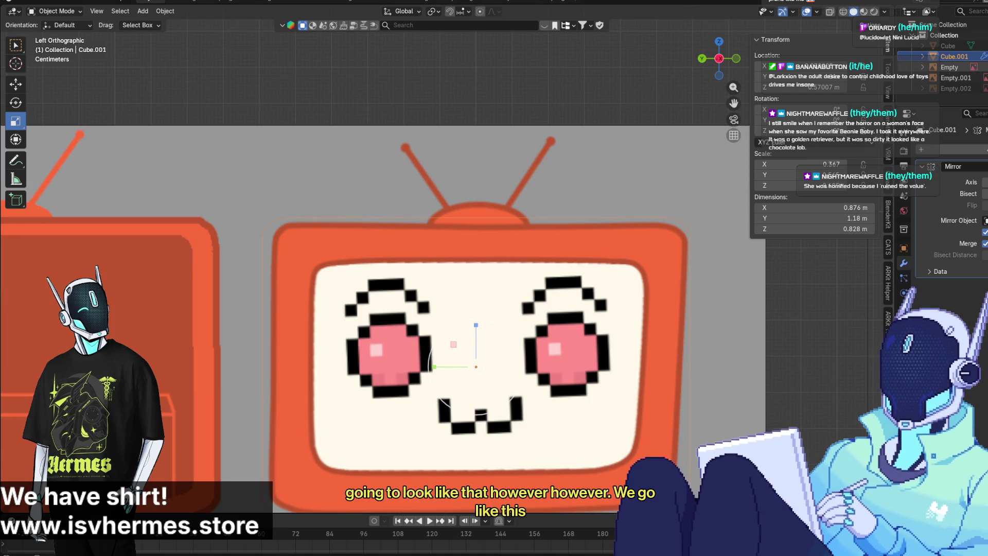
{"action": "key", "text": "h"}
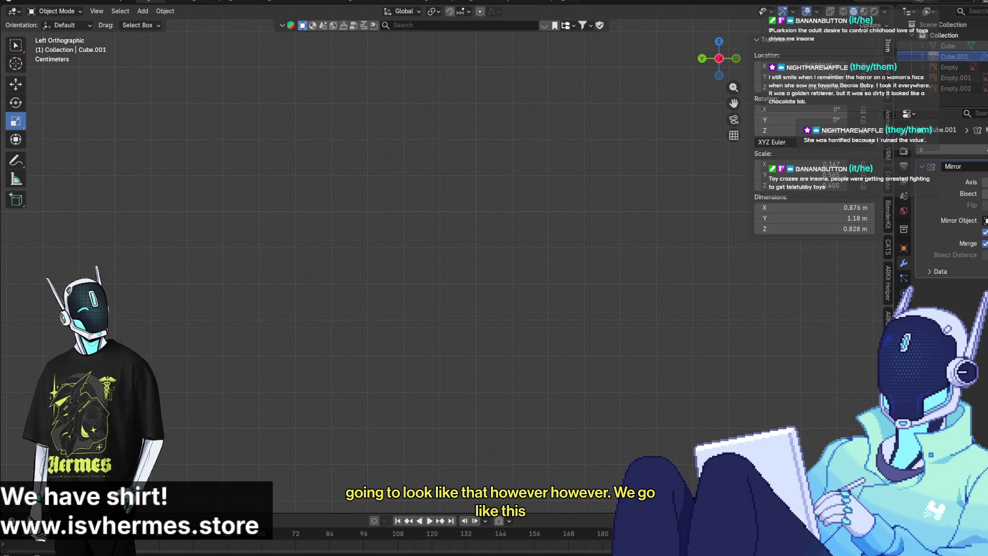
{"action": "scroll", "coordinate": [465, 225], "scroll_direction": "up", "scroll_amount": 2}
{"action": "left_click", "coordinate": [465, 225]}
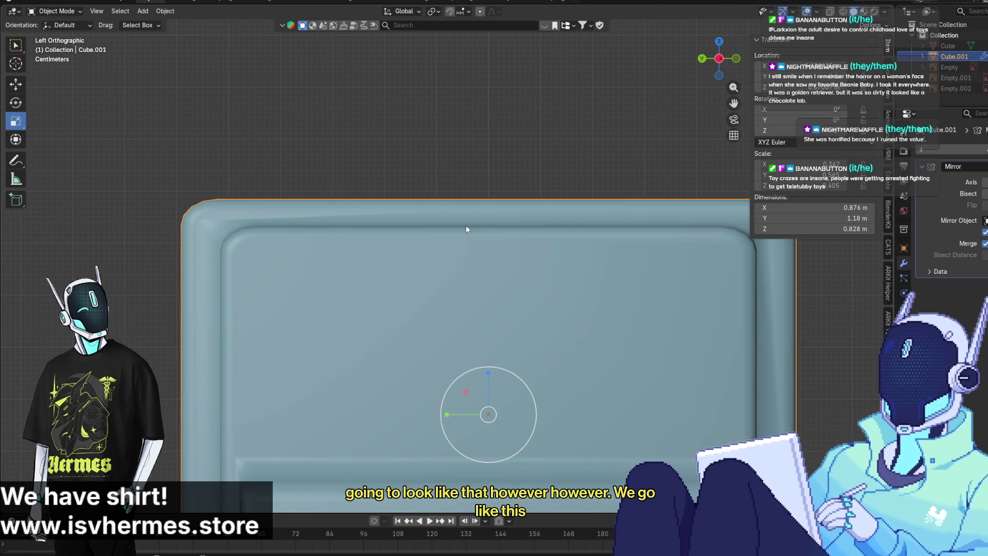
{"action": "scroll", "coordinate": [487, 181], "scroll_direction": "up", "scroll_amount": 2}
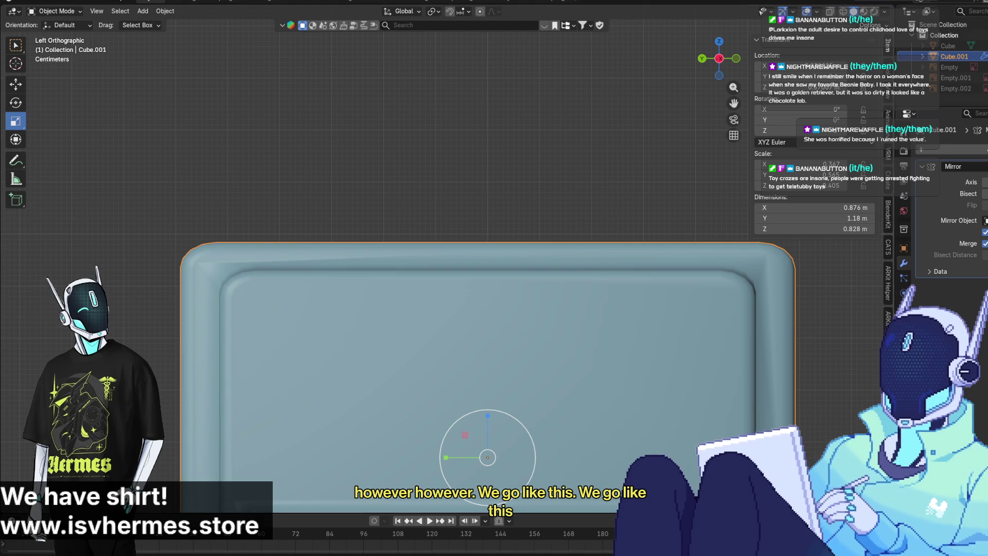
{"action": "left_click", "coordinate": [53, 11]}
{"action": "left_click", "coordinate": [59, 34]}
{"action": "mouse_move", "coordinate": [433, 267]}
{"action": "middle_mouse_down"}
{"action": "mouse_move", "coordinate": [441, 267]}
{"action": "mouse_move", "coordinate": [344, 232]}
{"action": "mouse_move", "coordinate": [344, 199]}
{"action": "middle_mouse_up"}
Mark the front panel's top edge and corner edges as sharp
{"action": "left_click", "coordinate": [388, 199]}
{"action": "right_click", "coordinate": [388, 198]}
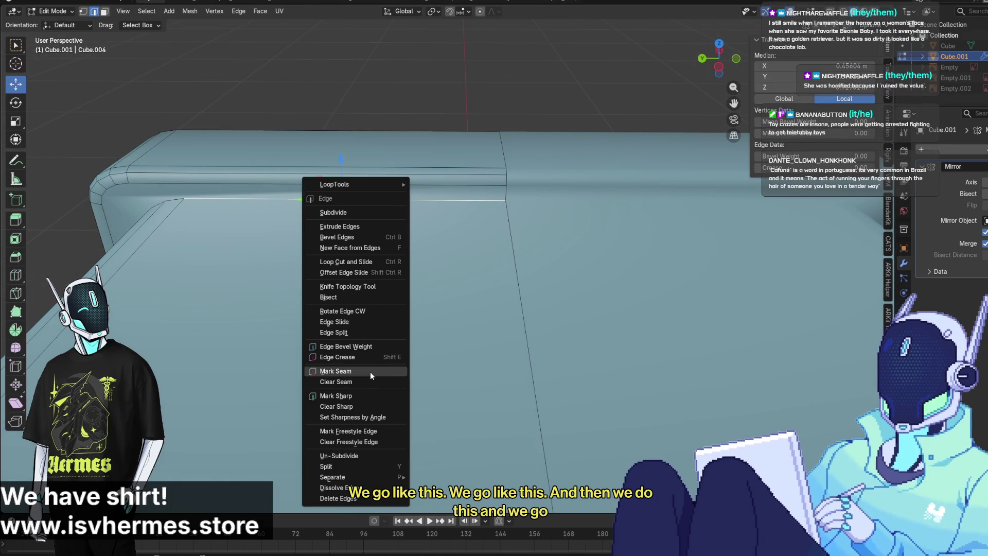
{"action": "left_click", "coordinate": [362, 398]}
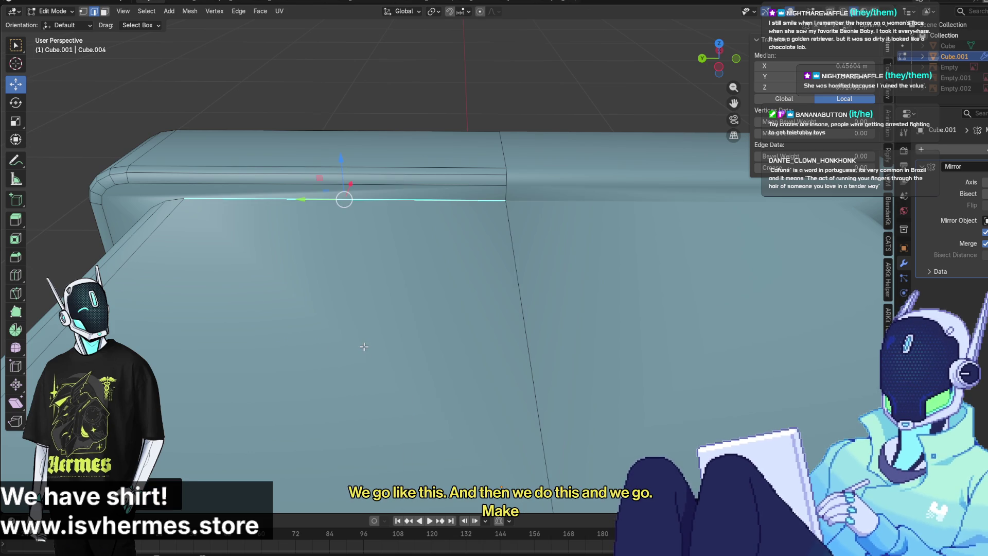
{"action": "mouse_move", "coordinate": [341, 196]}
{"action": "middle_mouse_down"}
{"action": "mouse_move", "coordinate": [379, 319]}
{"action": "mouse_move", "coordinate": [393, 309]}
{"action": "mouse_move", "coordinate": [373, 241]}
{"action": "mouse_move", "coordinate": [459, 239]}
{"action": "middle_mouse_up"}
{"action": "left_click", "coordinate": [215, 249]}
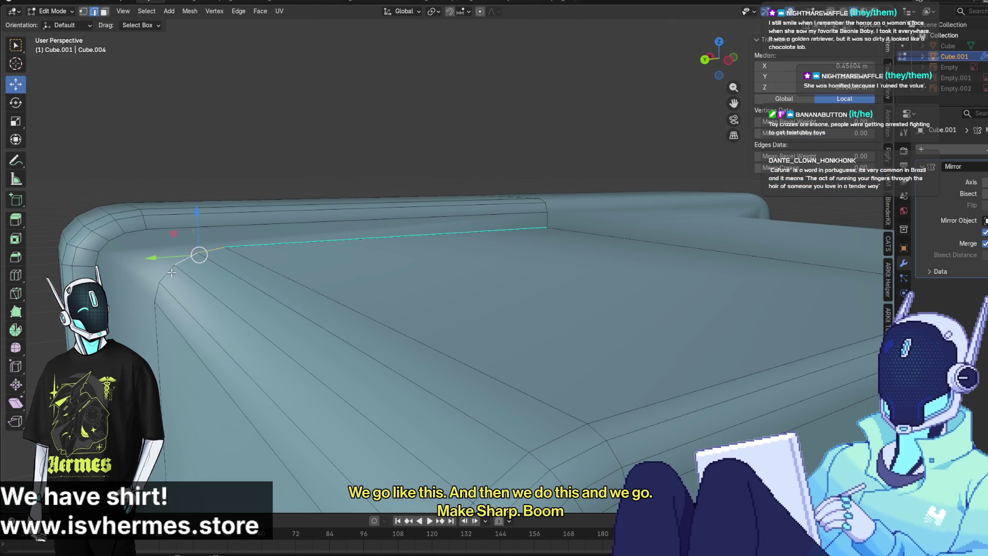
{"action": "right_click", "coordinate": [156, 319]}
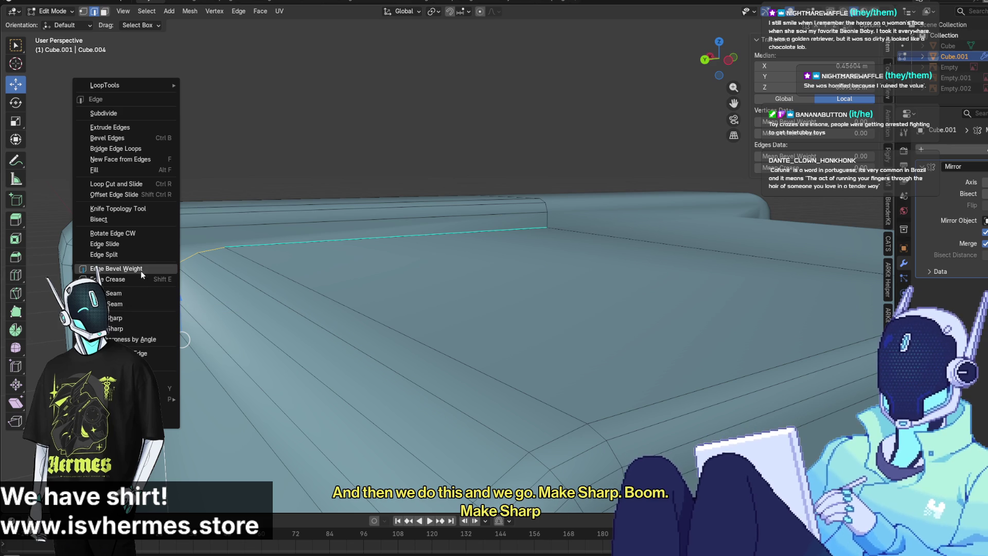
{"action": "left_click", "coordinate": [140, 318]}
{"action": "mouse_move", "coordinate": [140, 318]}
{"action": "middle_mouse_down"}
{"action": "mouse_move", "coordinate": [170, 315]}
{"action": "mouse_move", "coordinate": [205, 257]}
{"action": "mouse_move", "coordinate": [273, 391]}
{"action": "mouse_move", "coordinate": [333, 306]}
{"action": "mouse_move", "coordinate": [343, 350]}
{"action": "middle_mouse_up"}
Select the bevel loops at the panel corner and mark them sharp
{"action": "left_click", "coordinate": [336, 319], "text": "alt"}
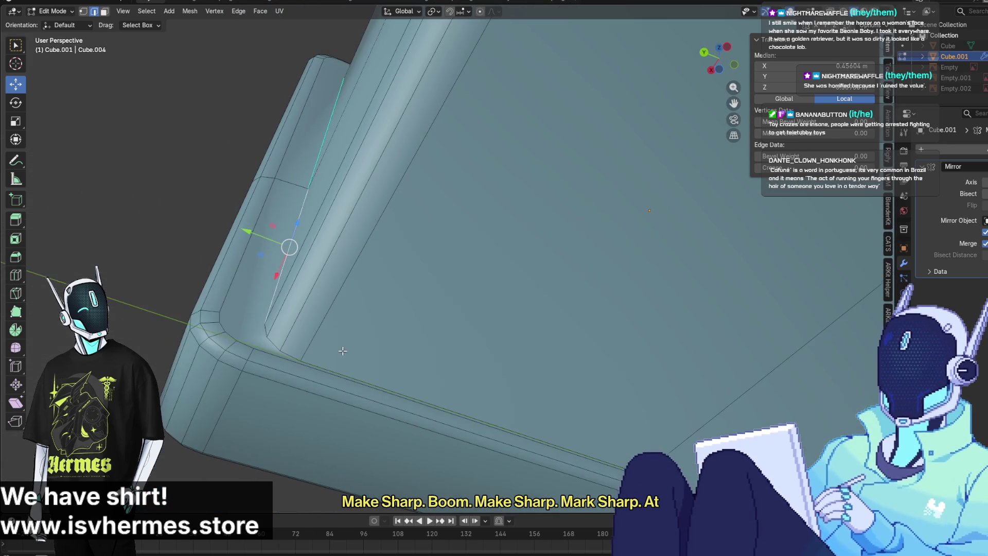
{"action": "left_click", "coordinate": [272, 343], "text": "alt"}
{"action": "left_click", "coordinate": [266, 329], "text": "alt"}
{"action": "left_click", "coordinate": [267, 329], "text": "alt"}
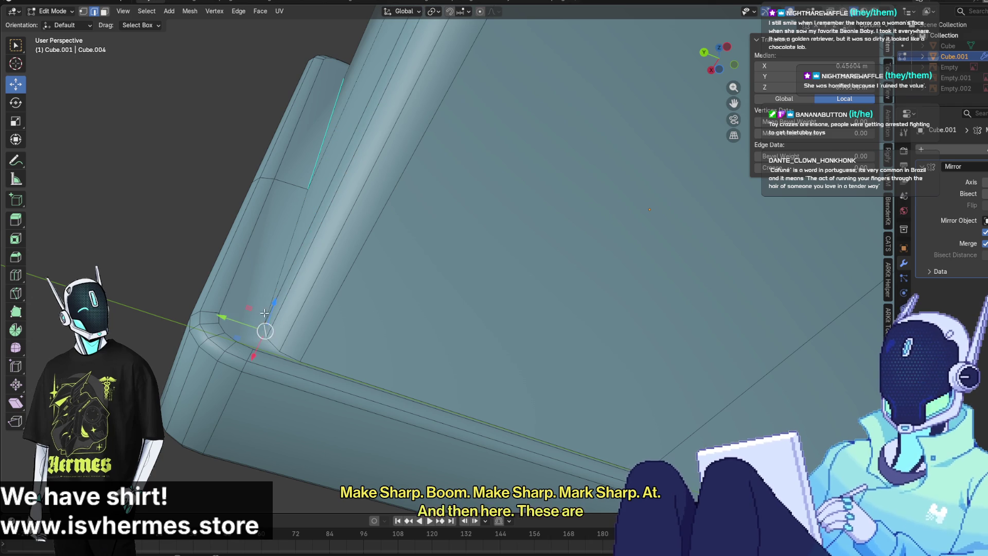
{"action": "left_click", "coordinate": [267, 329], "text": "alt"}
{"action": "left_click", "coordinate": [291, 354], "text": "alt"}
{"action": "left_click", "coordinate": [304, 360], "text": "alt"}
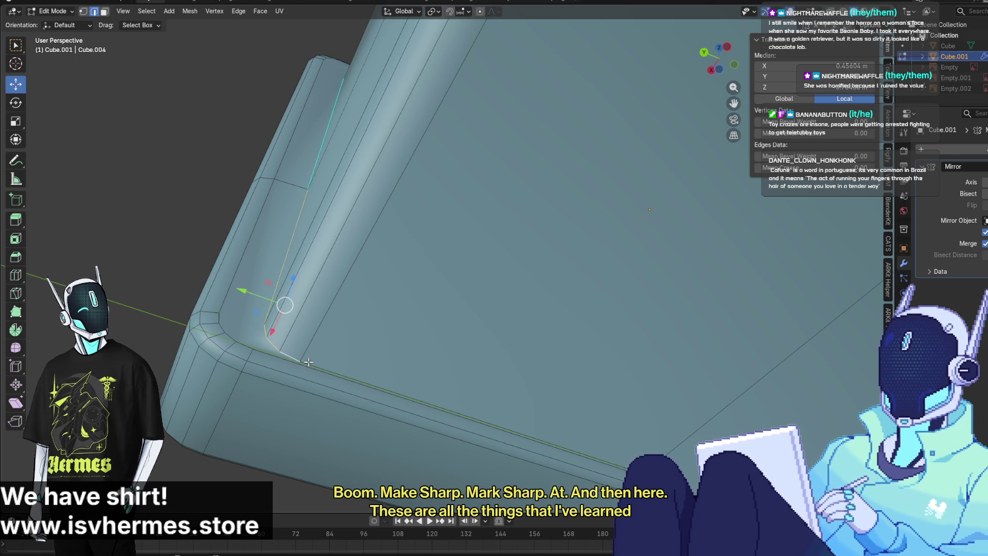
{"action": "middle_click_drag", "start_coordinate": [391, 384], "coordinate": [368, 411]}
{"action": "right_click", "coordinate": [355, 434]}
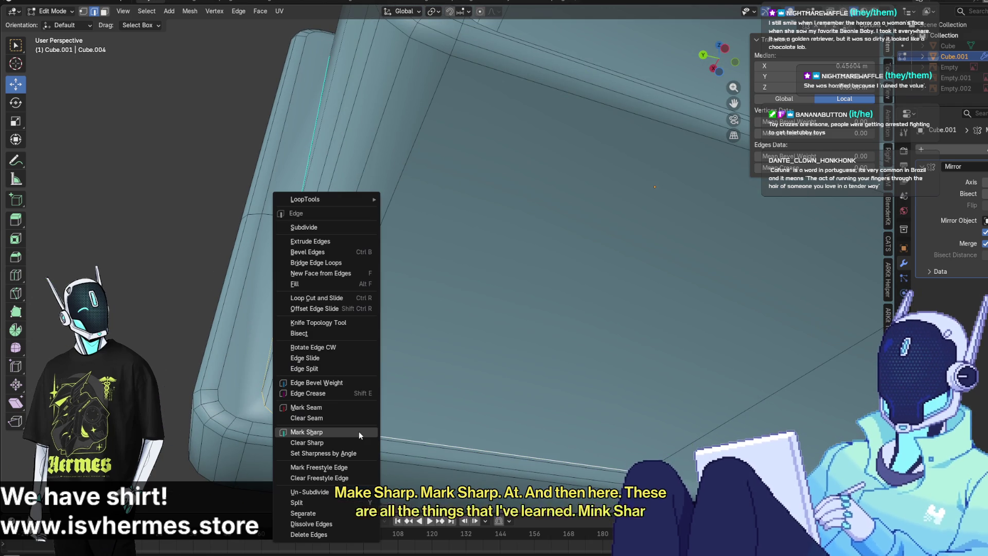
{"action": "left_click", "coordinate": [354, 431]}
Check the sharpened edges and switch back to Object Mode
{"action": "left_click", "coordinate": [221, 288], "text": "alt"}
{"action": "mouse_move", "coordinate": [221, 288]}
{"action": "middle_mouse_down"}
{"action": "mouse_move", "coordinate": [295, 380]}
{"action": "mouse_move", "coordinate": [281, 429]}
{"action": "middle_mouse_up"}
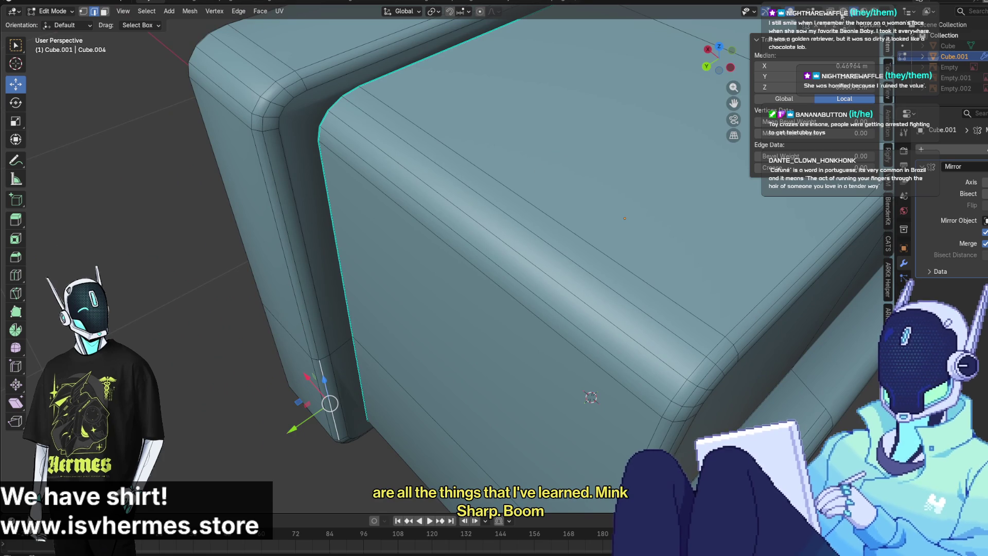
{"action": "scroll", "coordinate": [494, 257], "scroll_direction": "down", "scroll_amount": 3}
{"action": "left_click", "coordinate": [52, 11]}
{"action": "left_click", "coordinate": [49, 32]}
{"action": "scroll", "coordinate": [165, 147], "scroll_direction": "up", "scroll_amount": 3}
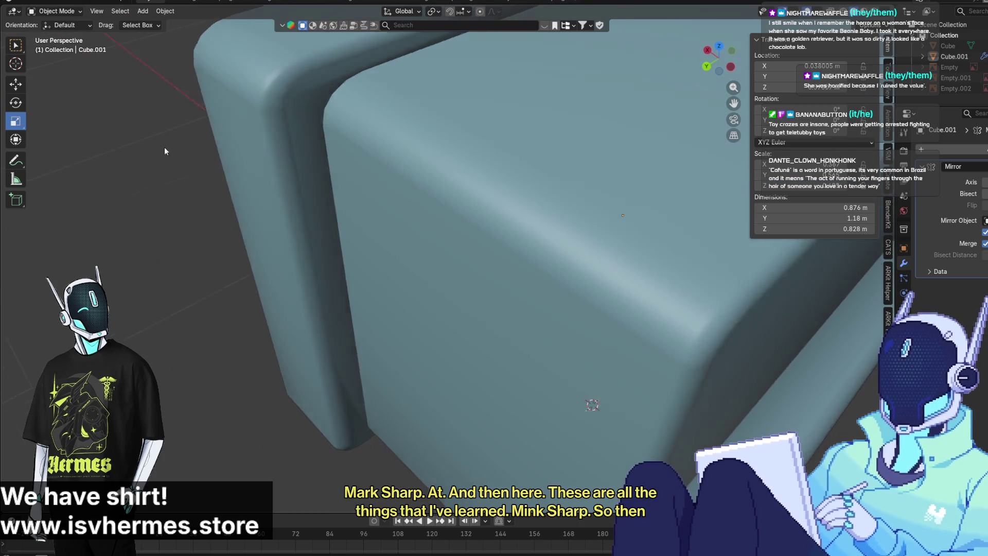
{"action": "mouse_move", "coordinate": [165, 148]}
{"action": "middle_mouse_down"}
{"action": "mouse_move", "coordinate": [176, 79]}
{"action": "mouse_move", "coordinate": [154, 52]}
{"action": "middle_mouse_up"}
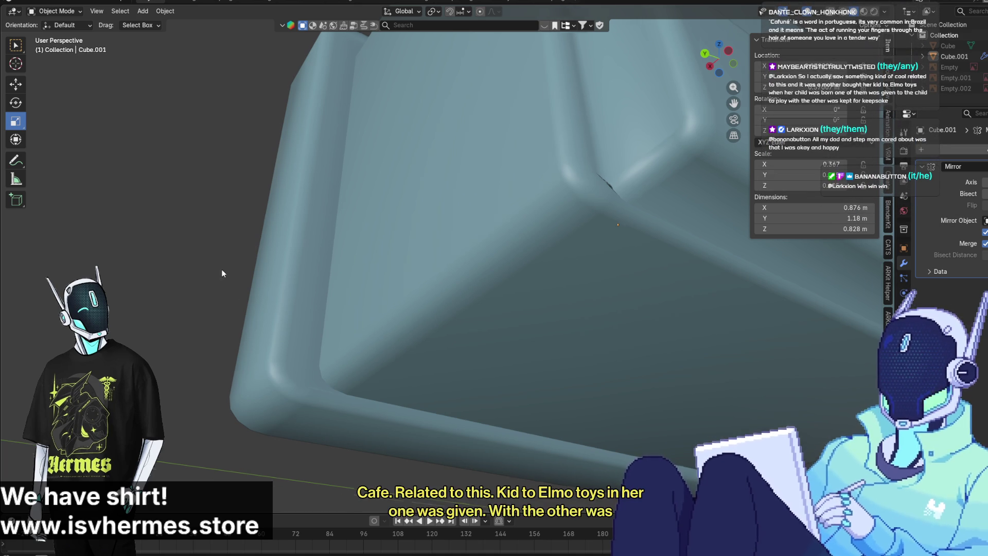
{"action": "middle_click_drag", "start_coordinate": [220, 273], "coordinate": [398, 310]}
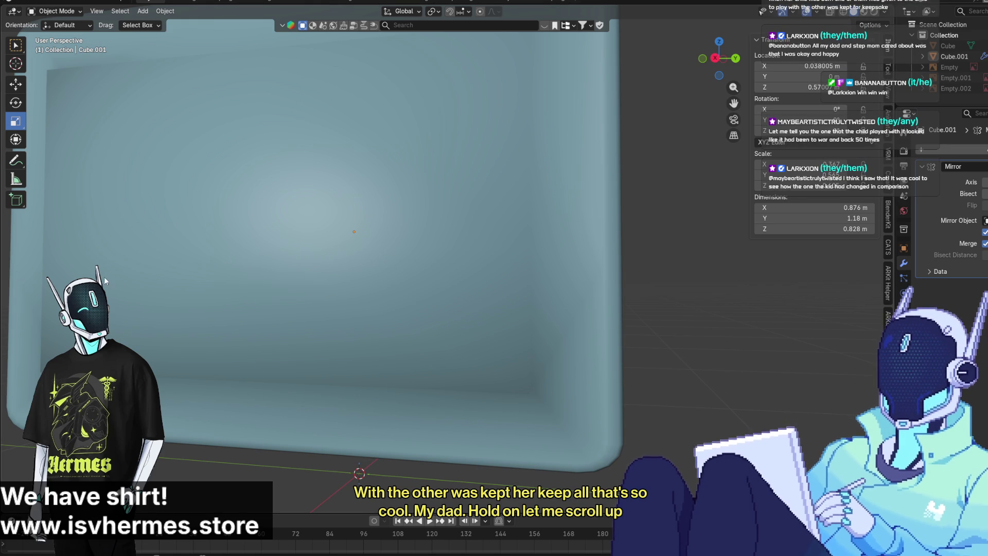
{"action": "left_click", "coordinate": [478, 204]}
{"action": "mouse_move", "coordinate": [489, 195]}
{"action": "middle_mouse_down"}
{"action": "mouse_move", "coordinate": [387, 253]}
{"action": "mouse_move", "coordinate": [338, 252]}
{"action": "mouse_move", "coordinate": [424, 208]}
{"action": "middle_mouse_up"}
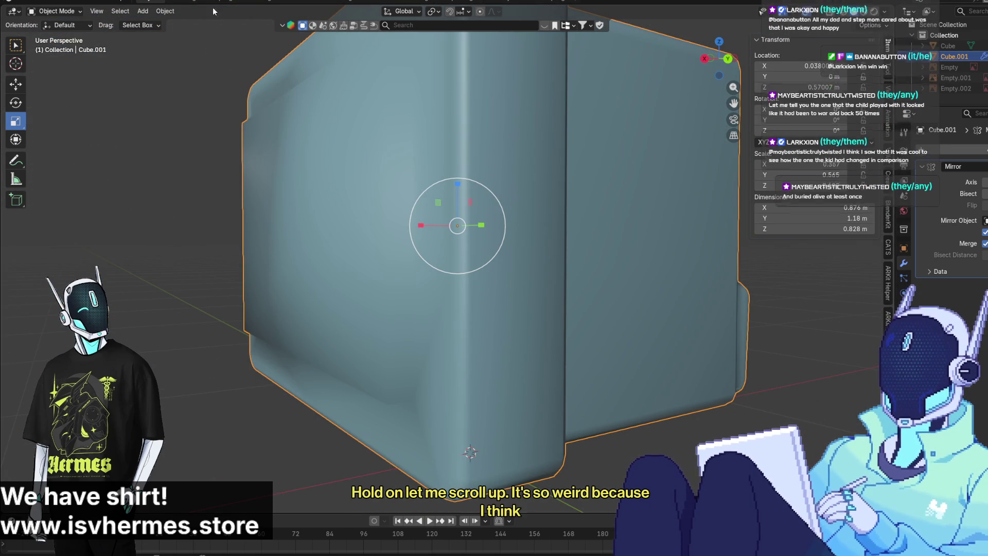
Enter Edit Mode and mark a vertical border edge of the front panel sharp
{"action": "left_click", "coordinate": [52, 11]}
{"action": "left_click", "coordinate": [49, 32]}
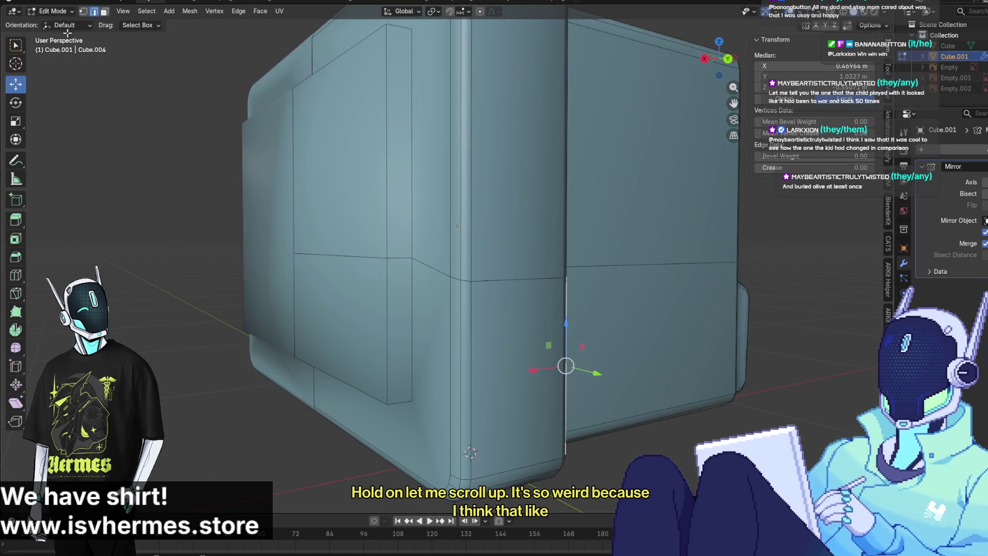
{"action": "left_click", "coordinate": [451, 239]}
{"action": "mouse_move", "coordinate": [450, 240]}
{"action": "middle_mouse_down"}
{"action": "mouse_move", "coordinate": [437, 231]}
{"action": "mouse_move", "coordinate": [453, 229]}
{"action": "middle_mouse_up"}
{"action": "left_click", "coordinate": [466, 282]}
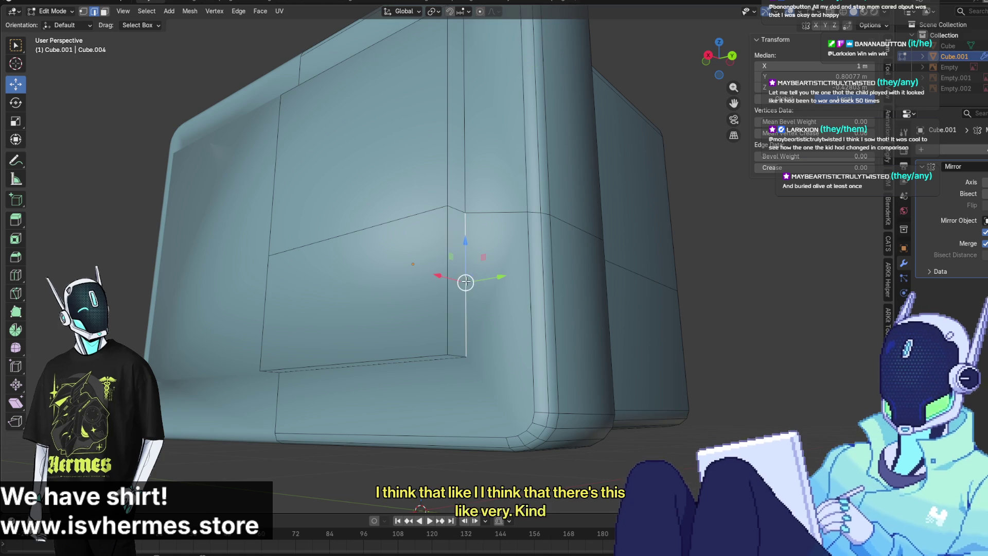
{"action": "mouse_move", "coordinate": [464, 351]}
{"action": "middle_mouse_down"}
{"action": "mouse_move", "coordinate": [450, 314]}
{"action": "mouse_move", "coordinate": [458, 212]}
{"action": "middle_mouse_up"}
{"action": "left_click", "coordinate": [450, 315]}
{"action": "middle_click_drag", "start_coordinate": [443, 173], "coordinate": [421, 284]}
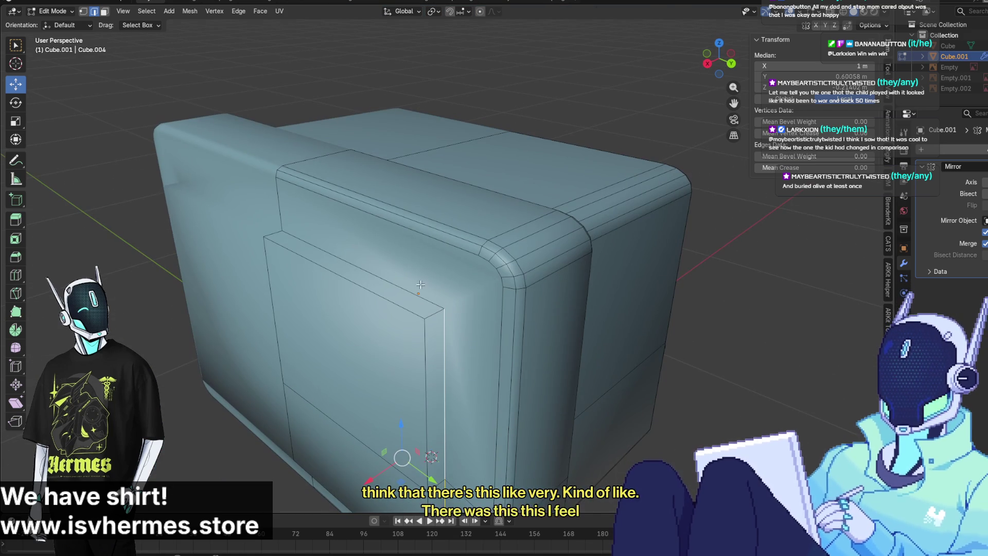
{"action": "right_click", "coordinate": [413, 293]}
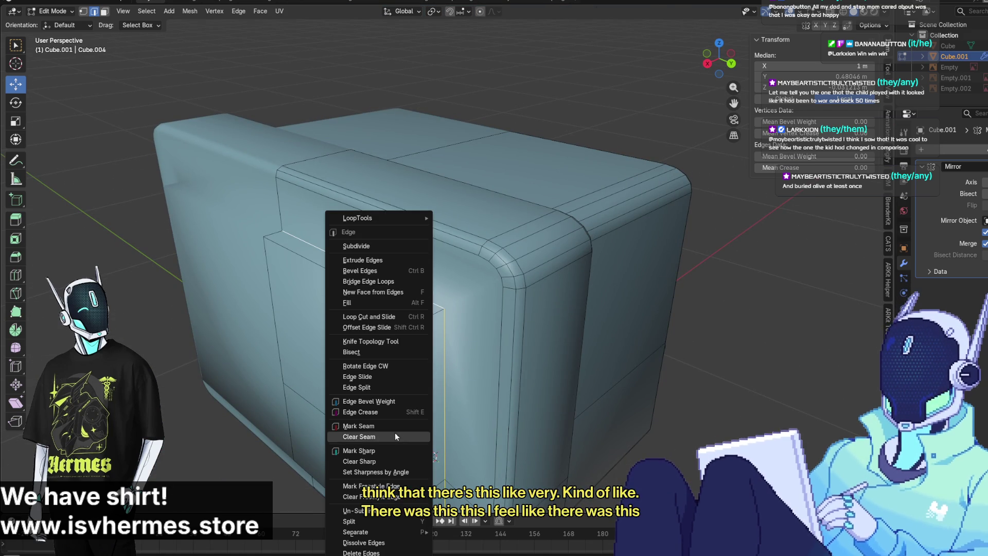
{"action": "left_click", "coordinate": [387, 452]}
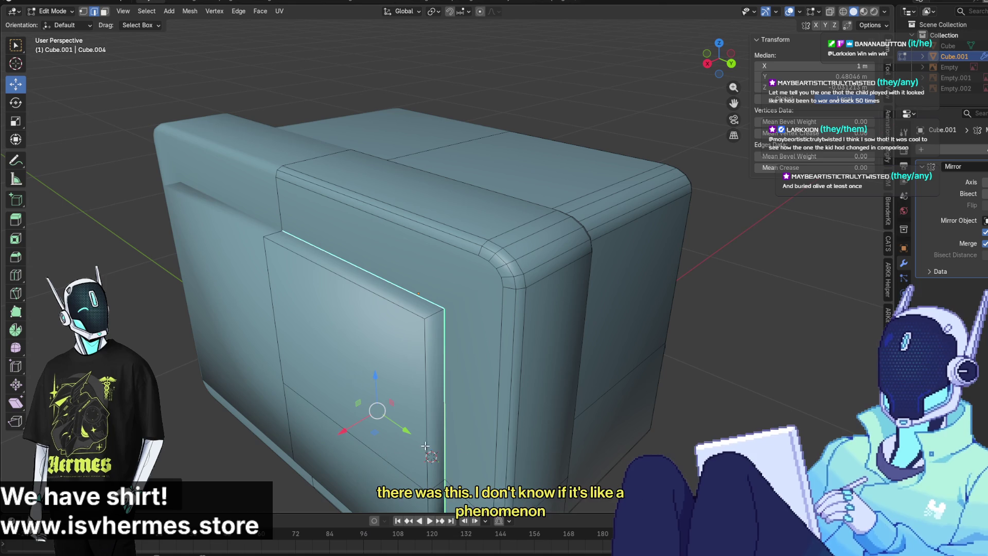
Select the panel's other vertical edge with the whole panel framed in view
{"action": "left_click", "coordinate": [559, 455]}
{"action": "middle_click_drag", "start_coordinate": [559, 455], "coordinate": [563, 406]}
{"action": "scroll", "coordinate": [563, 406], "scroll_direction": "up", "scroll_amount": 5}
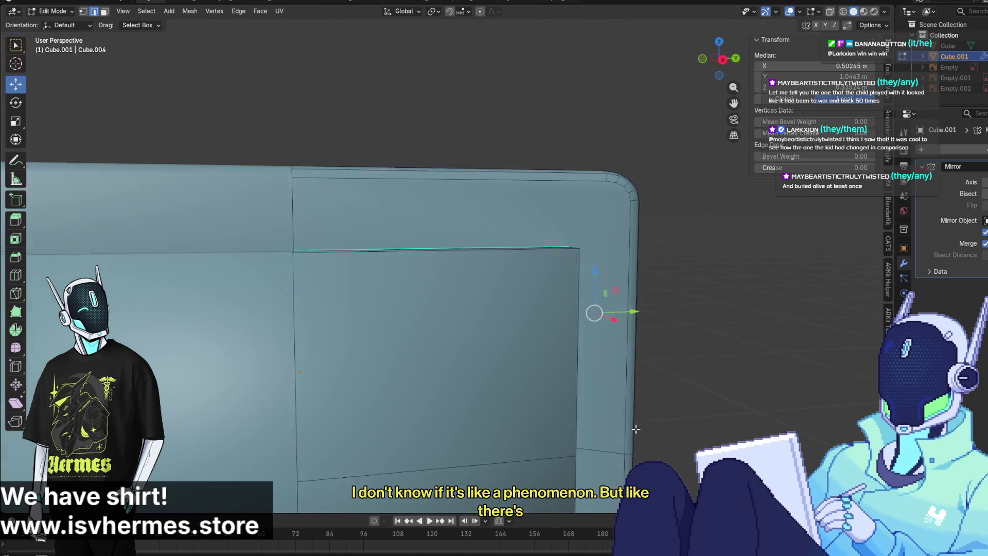
{"action": "middle_click_drag", "start_coordinate": [464, 401], "coordinate": [385, 381]}
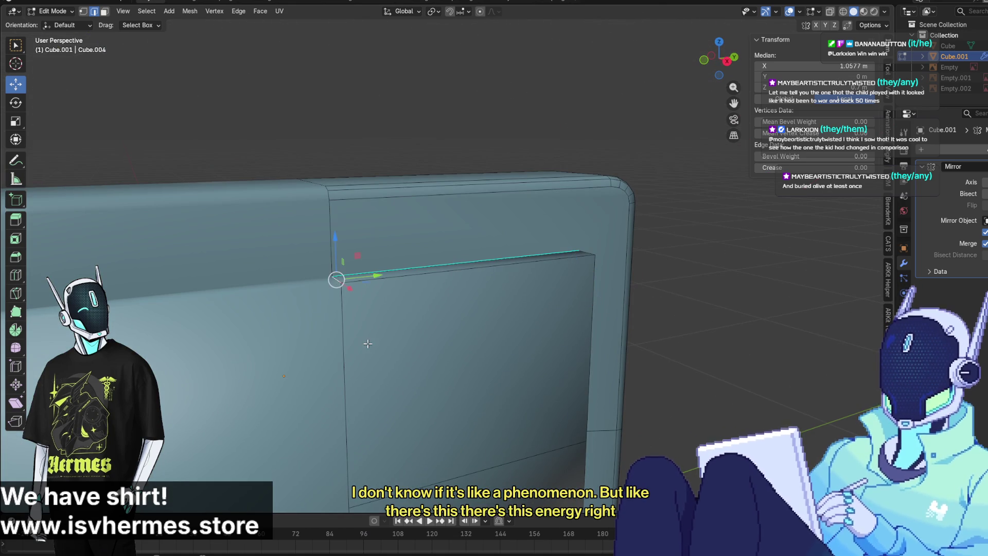
{"action": "scroll", "coordinate": [368, 343], "scroll_direction": "down", "scroll_amount": 5}
{"action": "left_click", "coordinate": [362, 306]}
{"action": "mouse_move", "coordinate": [418, 423]}
{"action": "middle_mouse_down"}
{"action": "mouse_move", "coordinate": [413, 408]}
{"action": "mouse_move", "coordinate": [358, 383]}
{"action": "middle_mouse_up"}
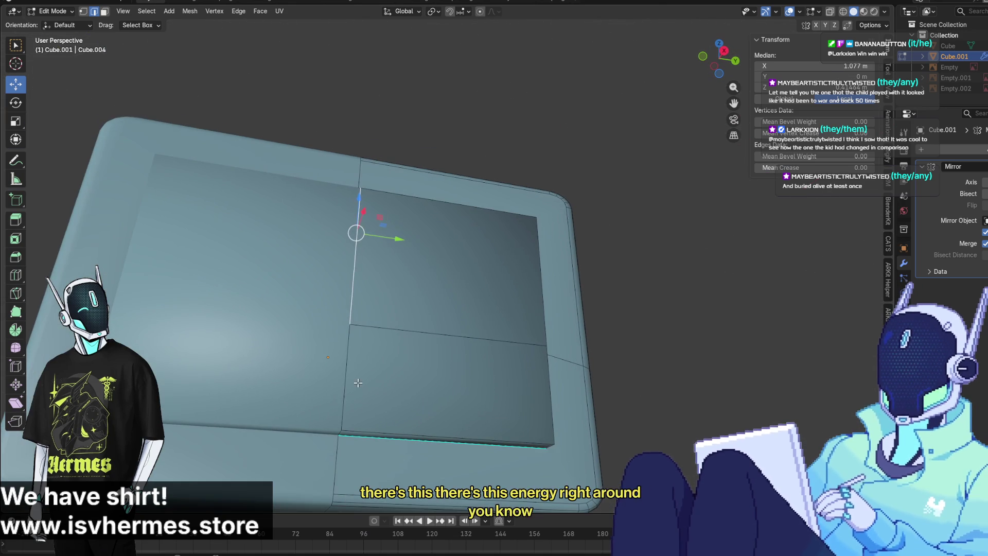
{"action": "scroll", "coordinate": [392, 327], "scroll_direction": "down", "scroll_amount": 4}
{"action": "mouse_move", "coordinate": [392, 328]}
{"action": "middle_mouse_down"}
{"action": "mouse_move", "coordinate": [412, 371]}
{"action": "mouse_move", "coordinate": [415, 304]}
{"action": "mouse_move", "coordinate": [426, 301]}
{"action": "mouse_move", "coordinate": [380, 396]}
{"action": "mouse_move", "coordinate": [404, 369]}
{"action": "mouse_move", "coordinate": [424, 366]}
{"action": "middle_mouse_up"}
{"action": "scroll", "coordinate": [425, 389], "scroll_direction": "up", "scroll_amount": 2}
Add the remaining panel border edges and mark them all sharp
{"action": "left_click", "coordinate": [413, 365], "text": "shift"}
{"action": "left_click", "coordinate": [415, 303], "text": "shift"}
{"action": "left_click", "coordinate": [384, 371], "text": "shift"}
{"action": "left_click", "coordinate": [411, 377], "text": "shift"}
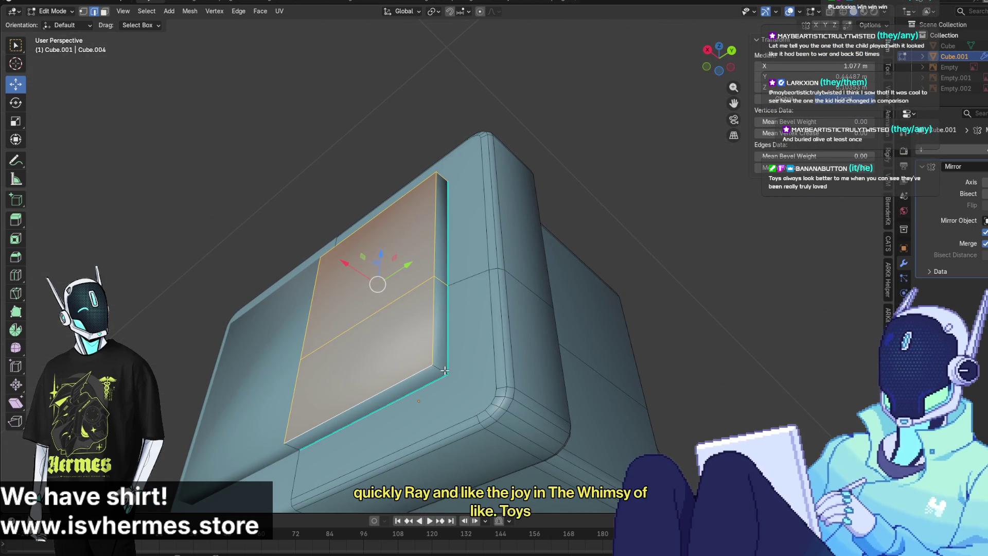
{"action": "right_click", "coordinate": [443, 370]}
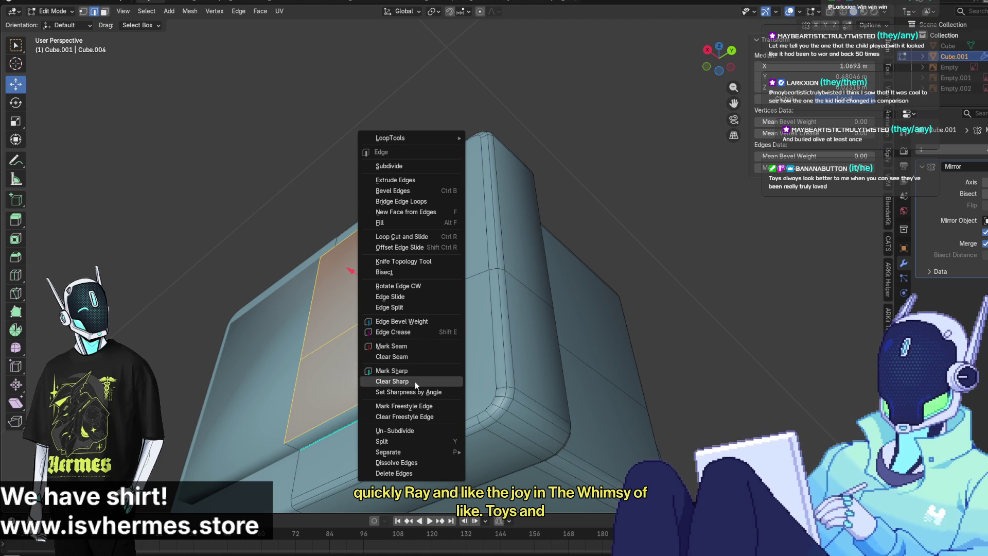
{"action": "left_click", "coordinate": [413, 371]}
{"action": "mouse_move", "coordinate": [413, 371]}
{"action": "middle_mouse_down"}
{"action": "mouse_move", "coordinate": [339, 435]}
{"action": "mouse_move", "coordinate": [685, 419]}
{"action": "mouse_move", "coordinate": [655, 401]}
{"action": "mouse_move", "coordinate": [578, 396]}
{"action": "mouse_move", "coordinate": [494, 411]}
{"action": "middle_mouse_up"}
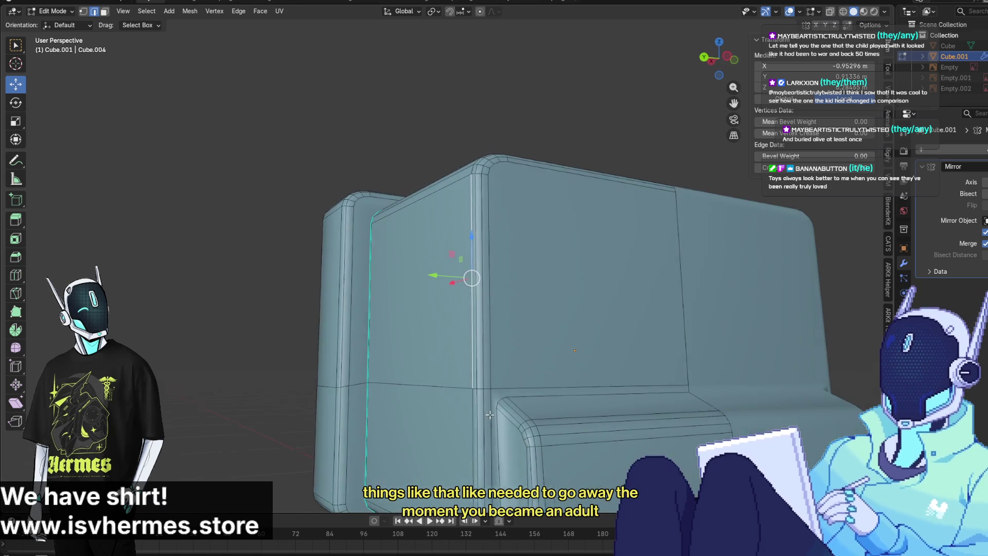
Select edges at the panel's underside corner, trial-move them upward, then undo the move
{"action": "left_click", "coordinate": [549, 401]}
{"action": "mouse_move", "coordinate": [590, 420]}
{"action": "middle_mouse_down"}
{"action": "mouse_move", "coordinate": [437, 268]}
{"action": "mouse_move", "coordinate": [399, 249]}
{"action": "mouse_move", "coordinate": [386, 267]}
{"action": "mouse_move", "coordinate": [302, 275]}
{"action": "middle_mouse_up"}
{"action": "scroll", "coordinate": [438, 268], "scroll_direction": "up", "scroll_amount": 3}
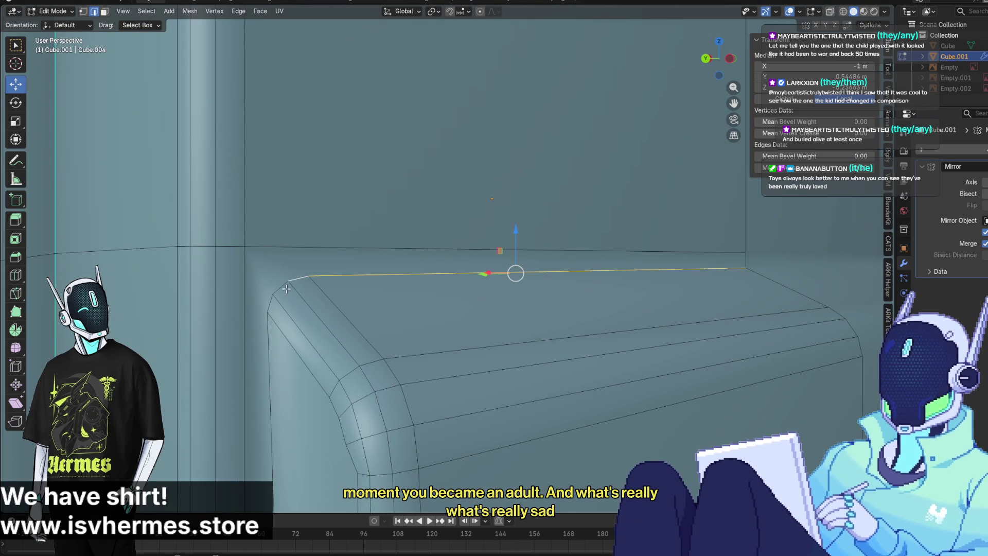
{"action": "left_click", "coordinate": [280, 305], "text": "shift"}
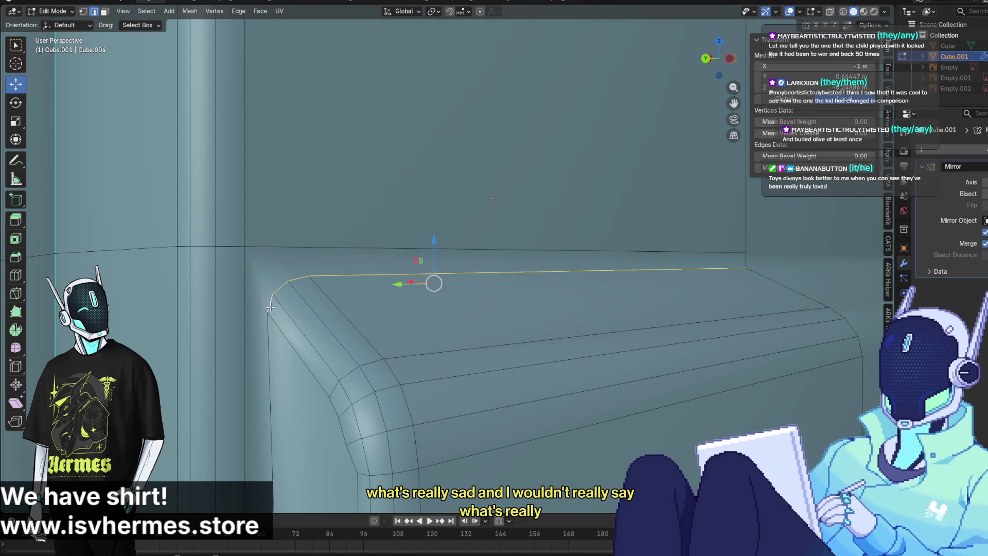
{"action": "mouse_move", "coordinate": [276, 355]}
{"action": "middle_mouse_down"}
{"action": "mouse_move", "coordinate": [353, 335]}
{"action": "mouse_move", "coordinate": [350, 353]}
{"action": "mouse_move", "coordinate": [327, 365]}
{"action": "mouse_move", "coordinate": [353, 350]}
{"action": "mouse_move", "coordinate": [442, 340]}
{"action": "middle_mouse_up"}
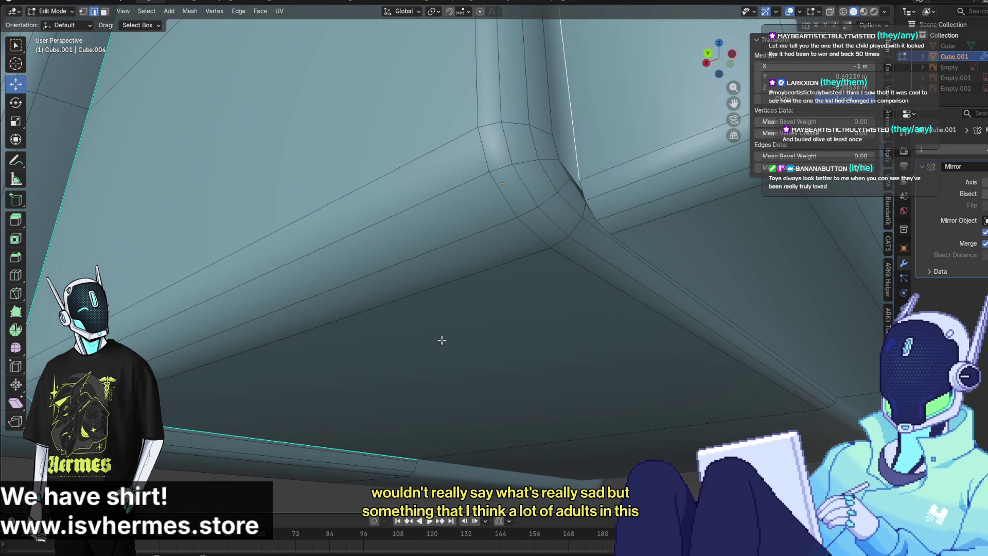
{"action": "middle_click_drag", "start_coordinate": [522, 311], "coordinate": [525, 273]}
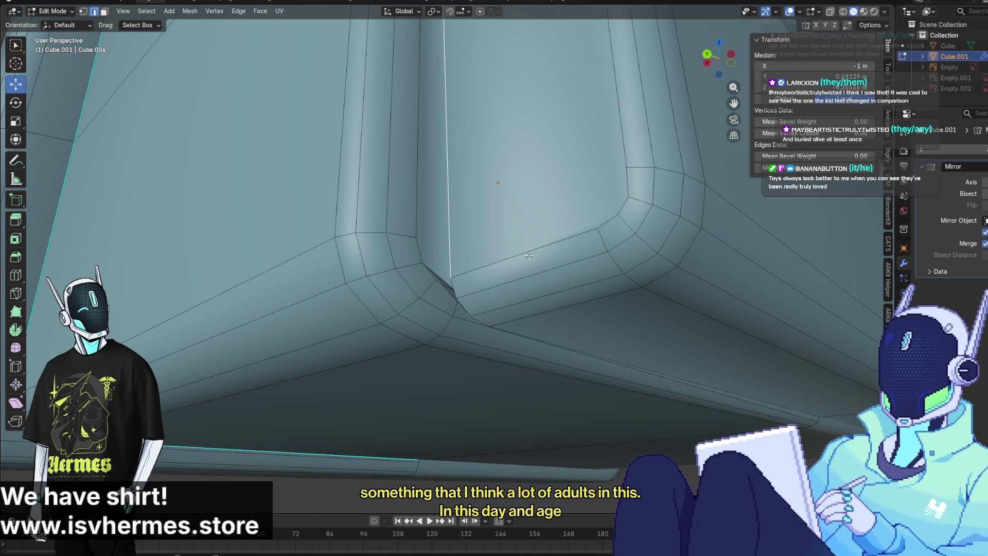
{"action": "left_click", "coordinate": [535, 250]}
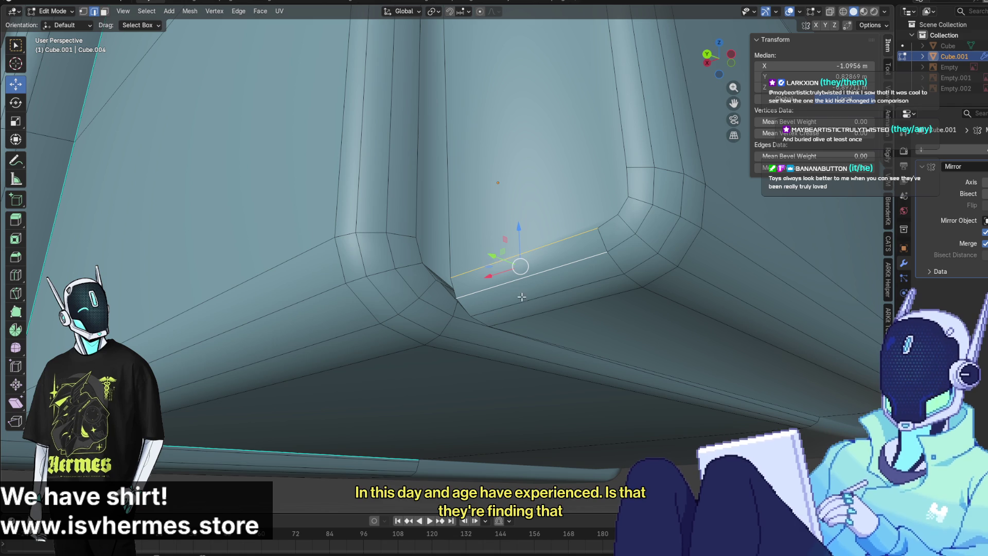
{"action": "left_click", "coordinate": [528, 314], "text": "ctrl"}
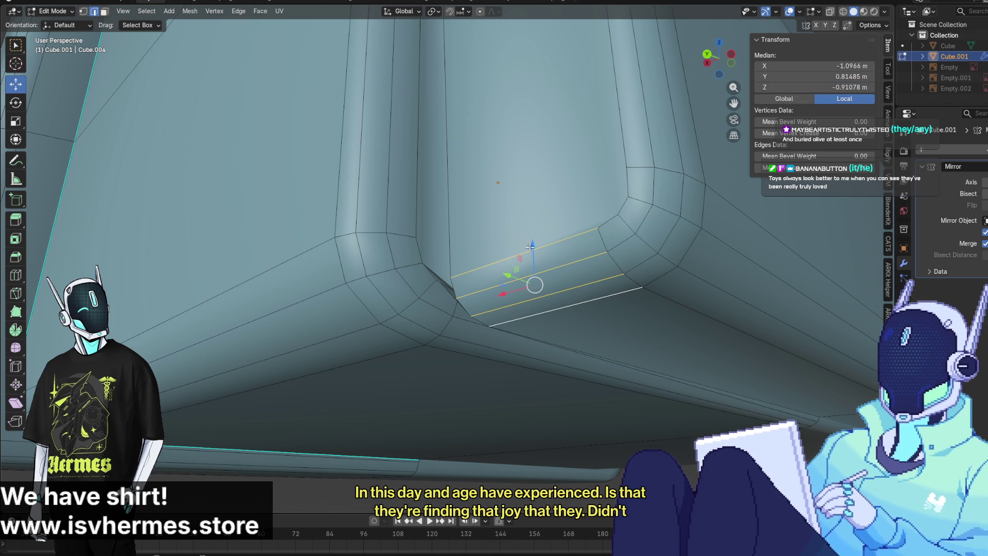
{"action": "left_click_drag", "start_coordinate": [530, 247], "coordinate": [536, 211]}
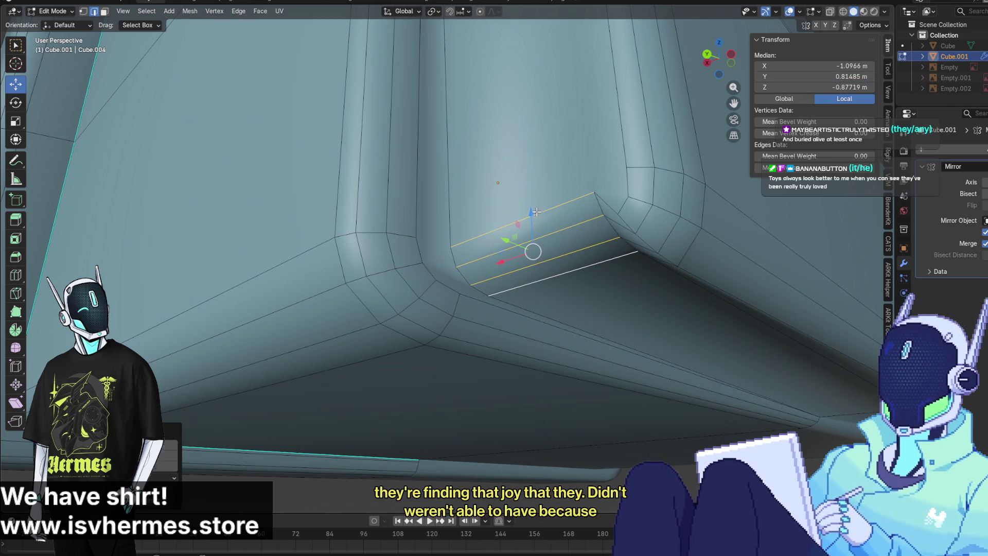
{"action": "key", "text": "ctrl+z"}
Select the complete edge loop around the underside corner and raise it about 1.5 cm
{"action": "middle_click_drag", "start_coordinate": [536, 212], "coordinate": [419, 211]}
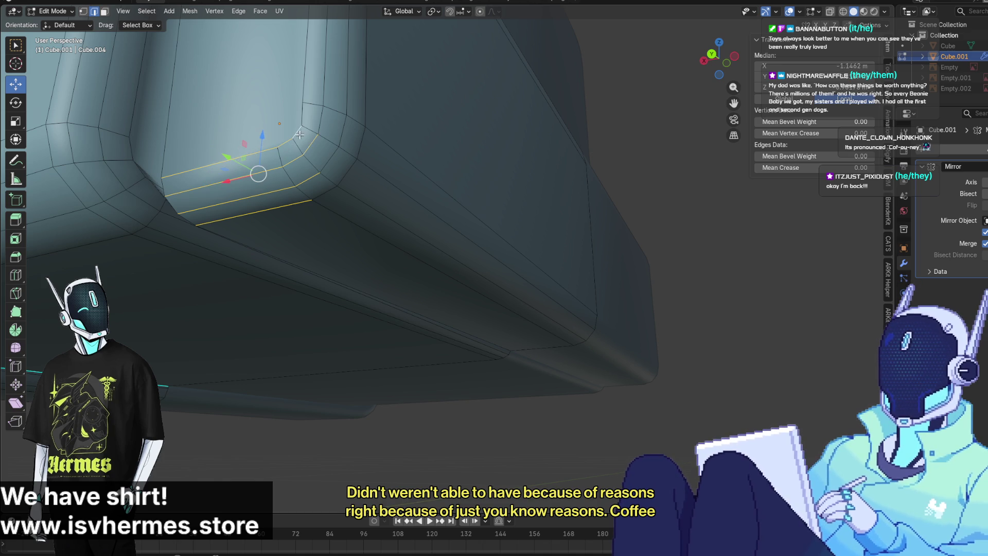
{"action": "left_click", "coordinate": [322, 165], "text": "shift"}
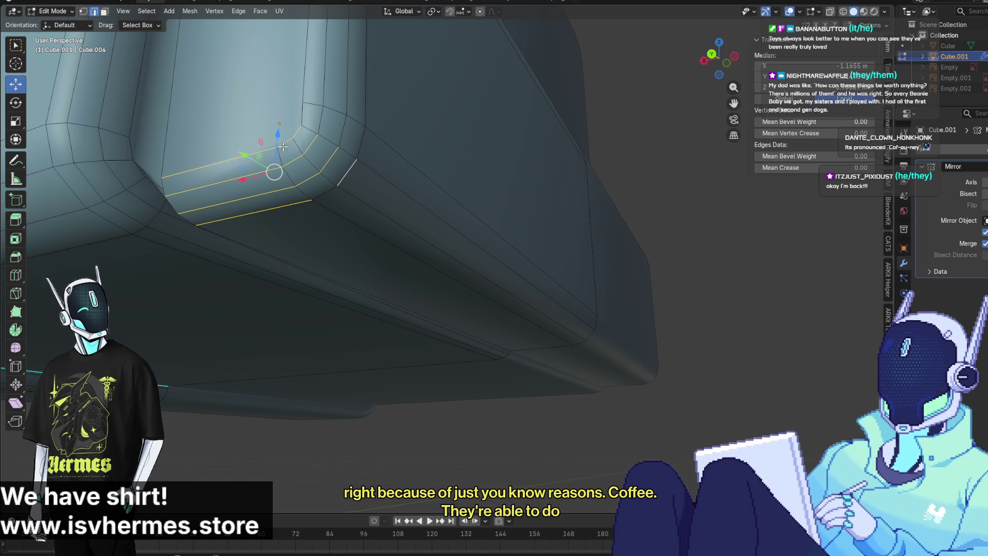
{"action": "left_click_drag", "start_coordinate": [280, 133], "coordinate": [279, 134]}
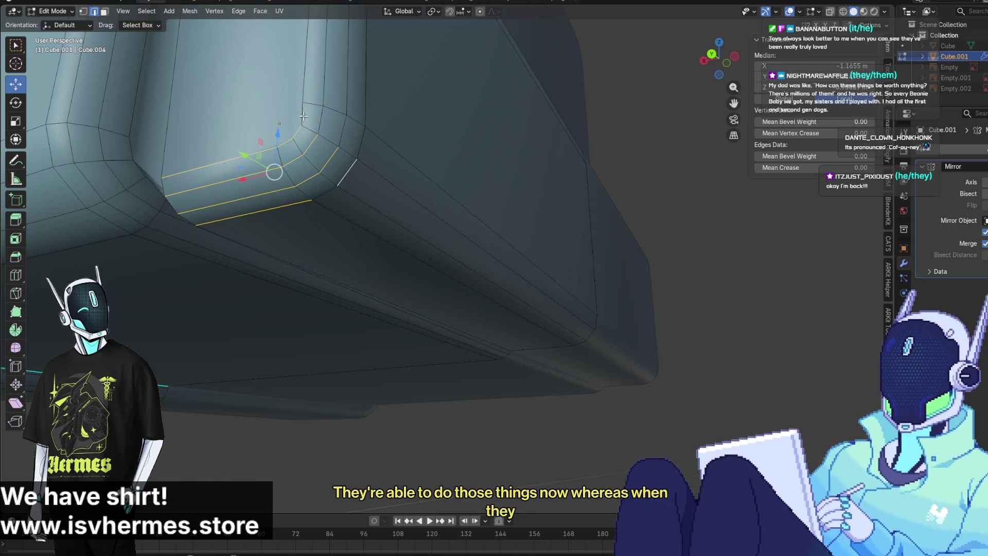
{"action": "left_click", "coordinate": [341, 114], "text": "shift"}
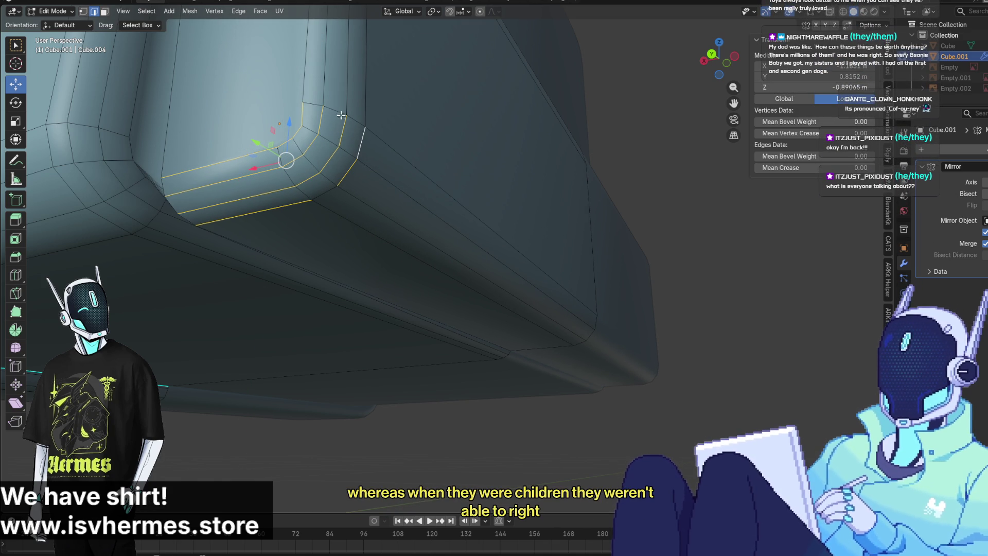
{"action": "left_click", "coordinate": [349, 118], "text": "shift"}
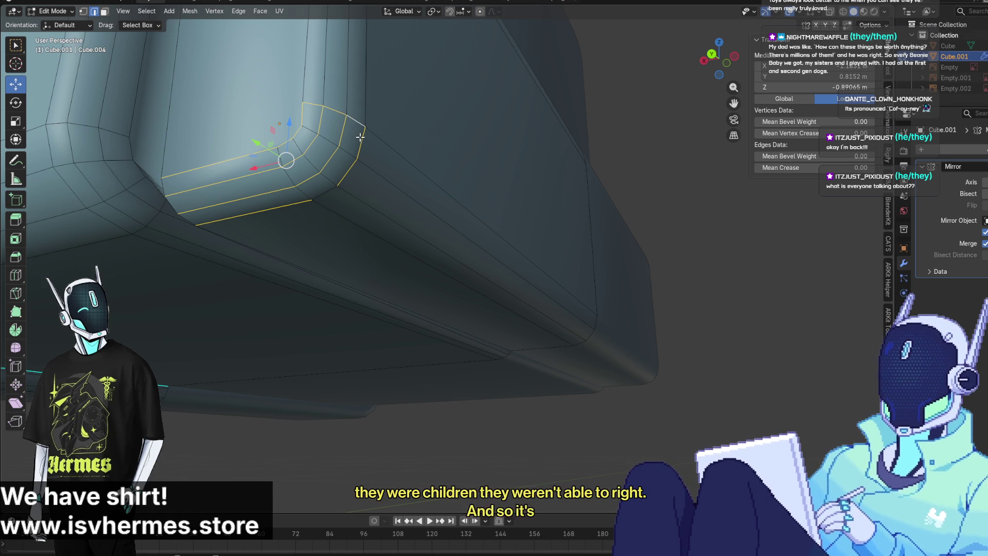
{"action": "left_click", "coordinate": [330, 193], "text": "shift"}
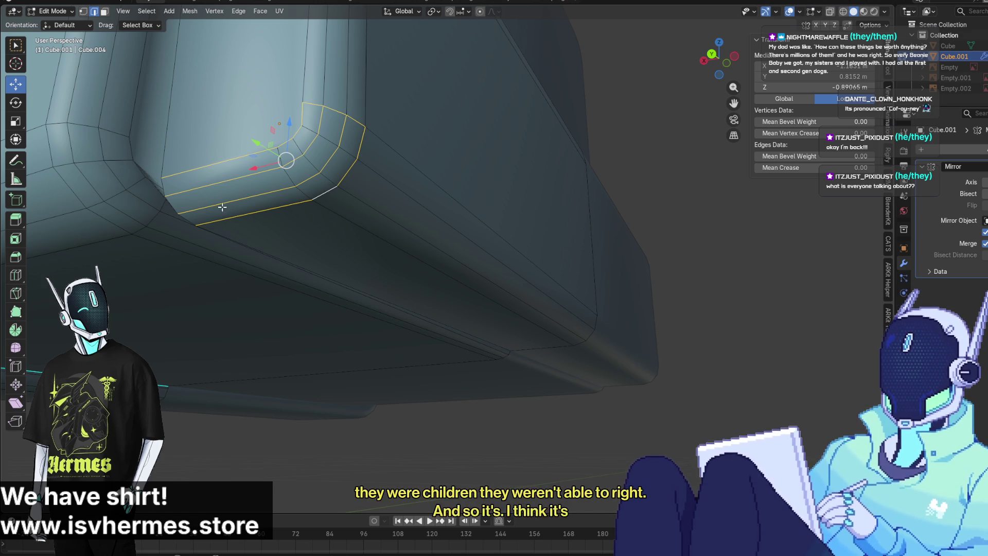
{"action": "left_click_drag", "start_coordinate": [290, 128], "coordinate": [296, 88]}
{"action": "scroll", "coordinate": [527, 243], "scroll_direction": "up", "scroll_amount": 3}
{"action": "mouse_move", "coordinate": [527, 243]}
{"action": "middle_mouse_down"}
{"action": "mouse_move", "coordinate": [470, 245]}
{"action": "mouse_move", "coordinate": [360, 316]}
{"action": "mouse_move", "coordinate": [321, 282]}
{"action": "middle_mouse_up"}
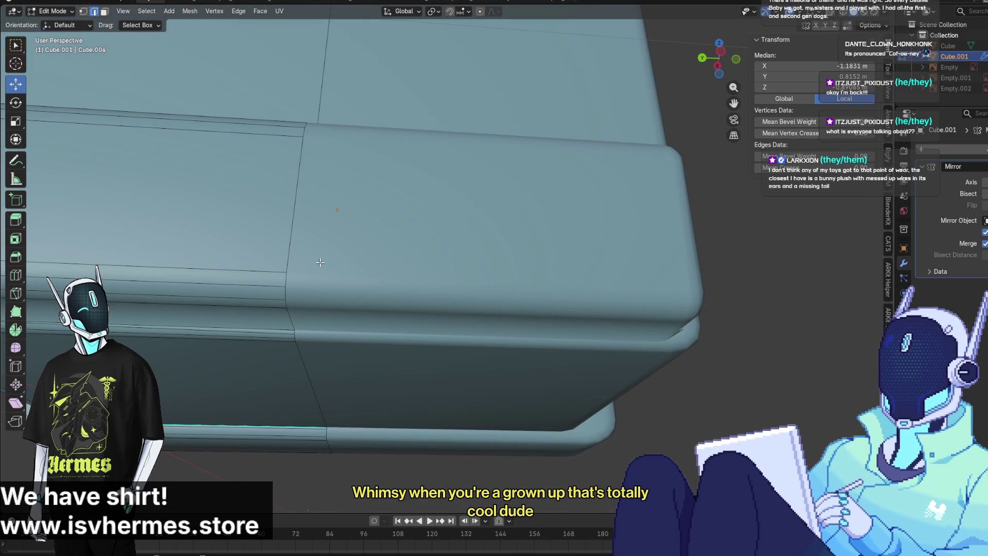
In face select mode, select the lower face, the thin bottom strips and the small corner face
{"action": "scroll", "coordinate": [324, 225], "scroll_direction": "down", "scroll_amount": 3}
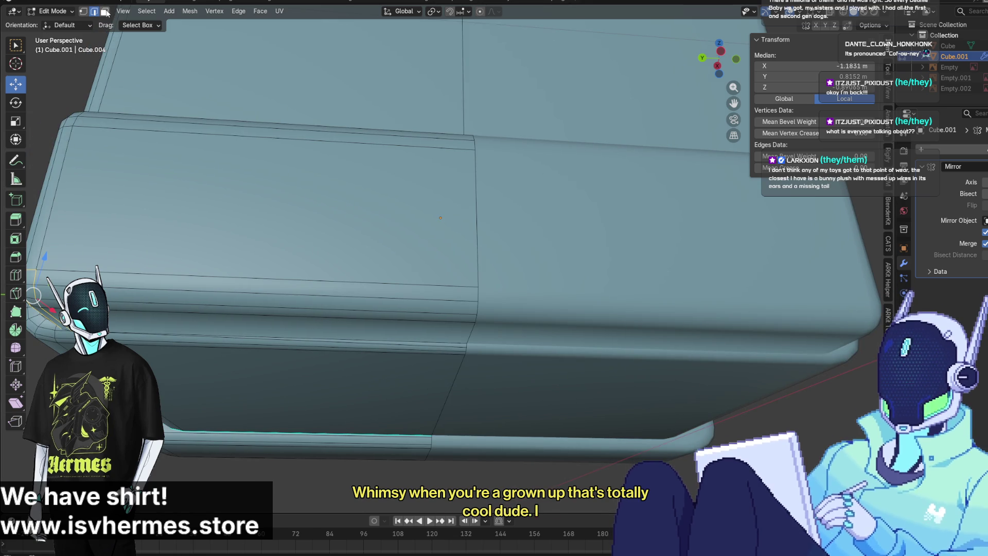
{"action": "middle_click_drag", "start_coordinate": [309, 206], "coordinate": [313, 247]}
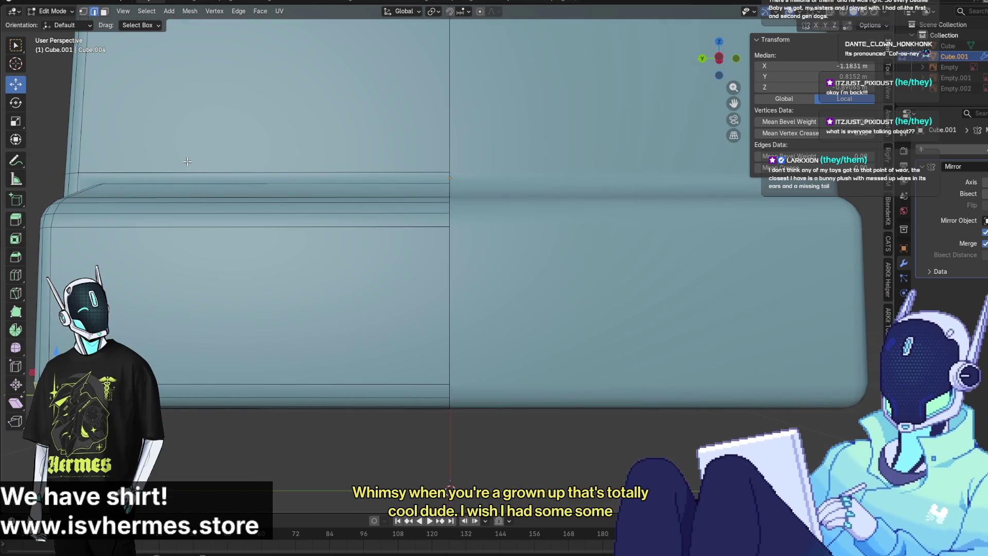
{"action": "left_click", "coordinate": [105, 11]}
{"action": "left_click", "coordinate": [376, 342]}
{"action": "left_click", "coordinate": [380, 396]}
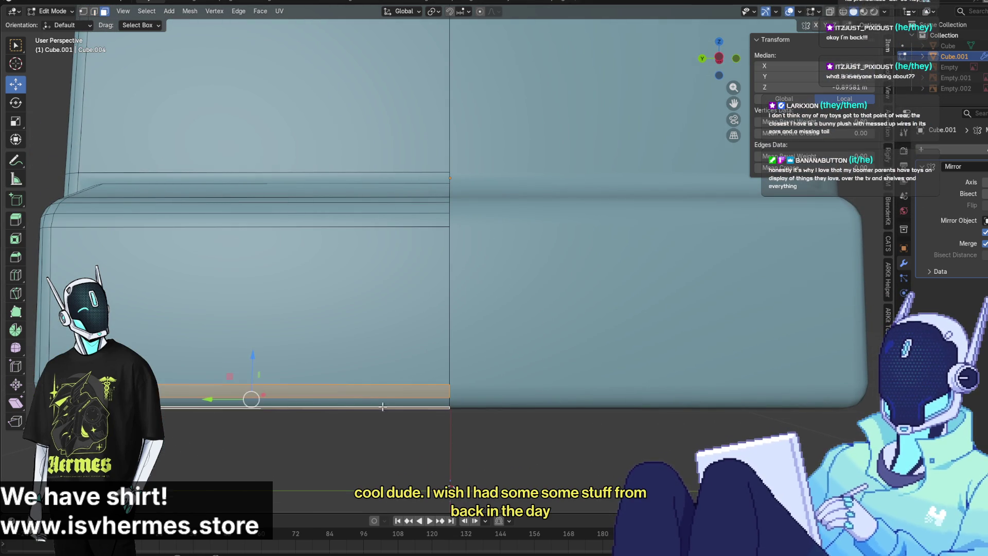
{"action": "middle_click_drag", "start_coordinate": [382, 406], "coordinate": [408, 320]}
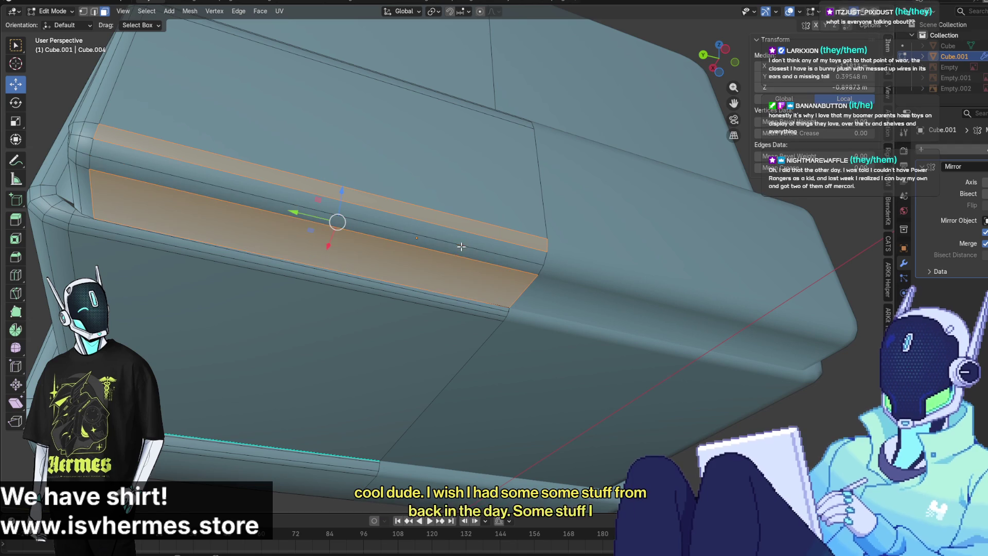
{"action": "left_click", "coordinate": [254, 189], "text": "shift"}
{"action": "middle_click_drag", "start_coordinate": [272, 221], "coordinate": [345, 257]}
{"action": "left_click", "coordinate": [350, 262], "text": "shift"}
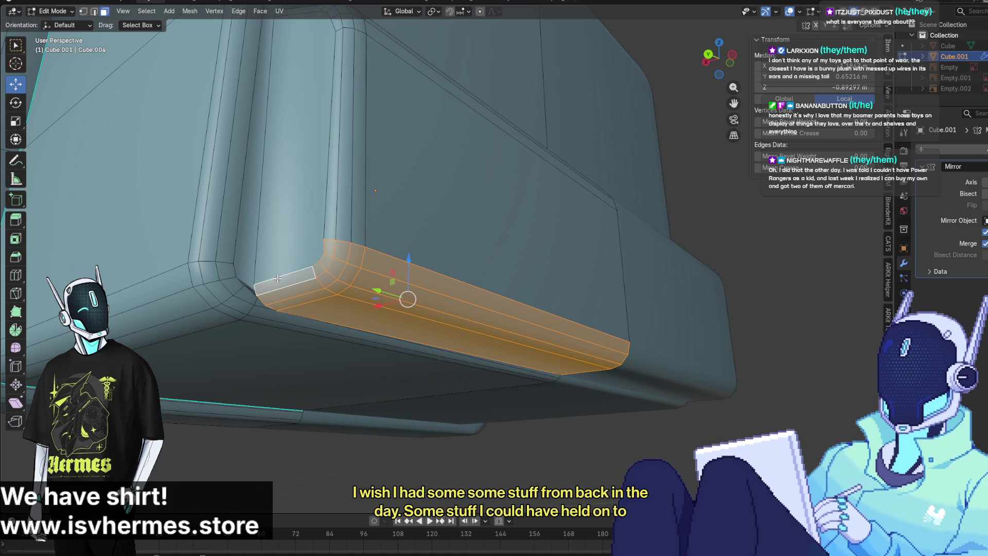
Raise the selected strip faces 0.017 m and switch to Left Orthographic view
{"action": "left_click_drag", "start_coordinate": [405, 255], "coordinate": [410, 234]}
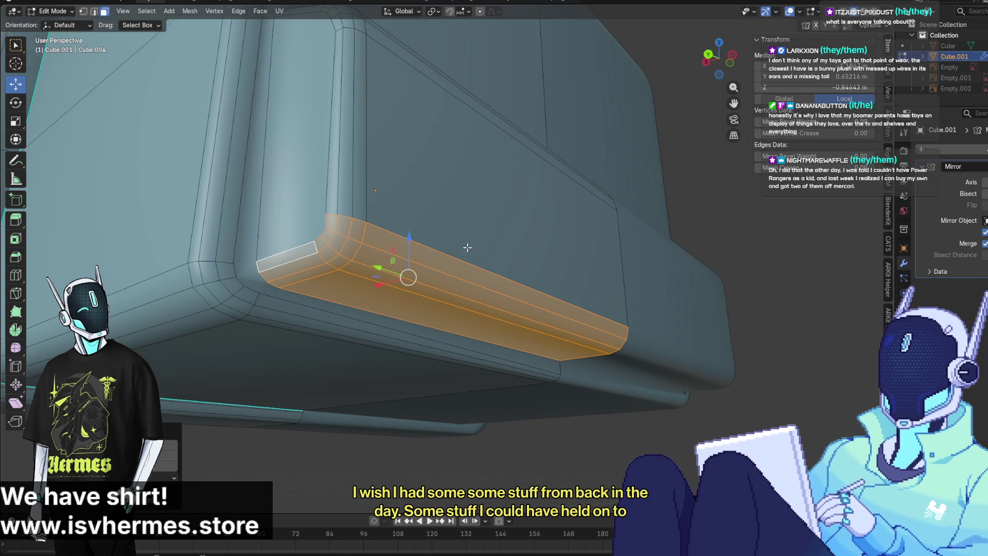
{"action": "middle_click_drag", "start_coordinate": [410, 234], "coordinate": [415, 271]}
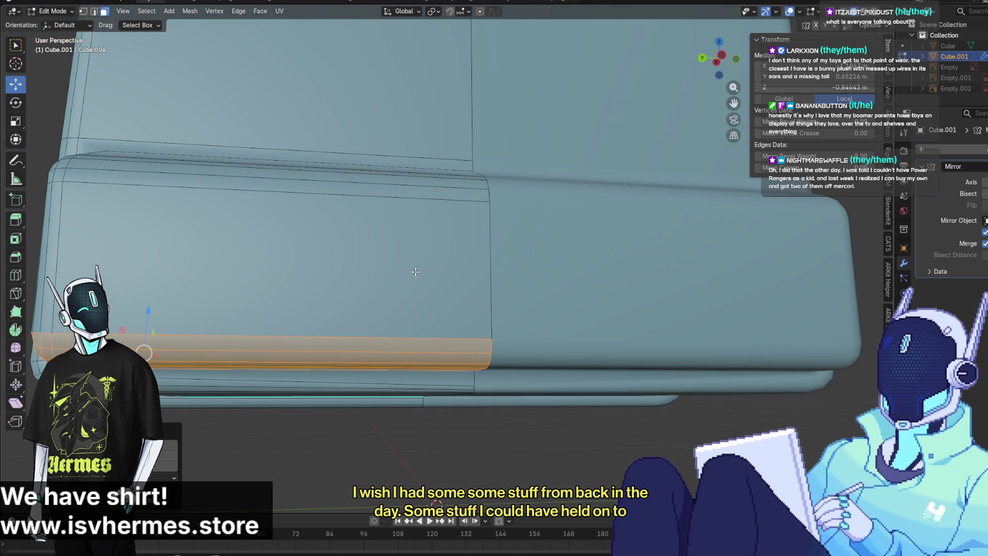
{"action": "left_click", "coordinate": [716, 63]}
{"action": "scroll", "coordinate": [503, 213], "scroll_direction": "up", "scroll_amount": 4}
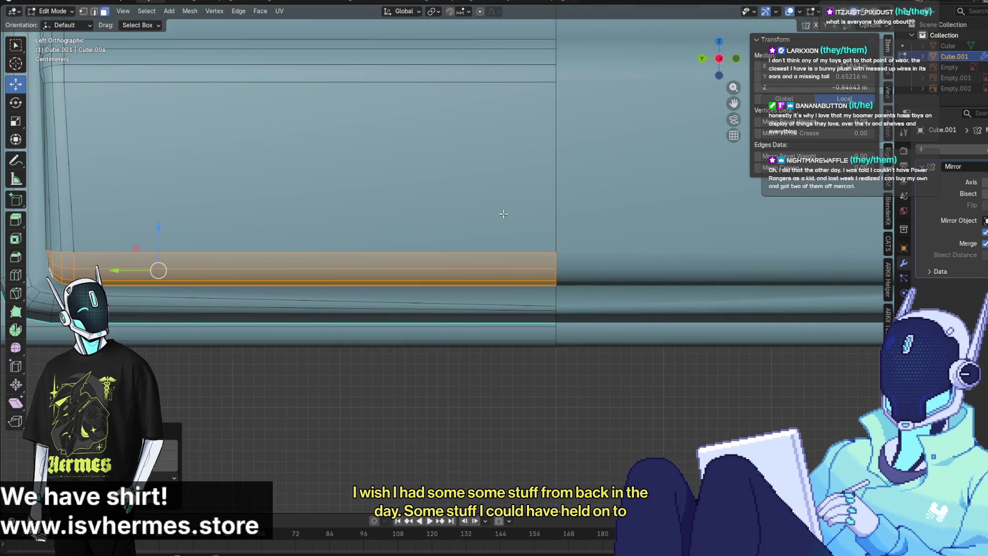
Adjust one vertex on the panel's lower edge up and down with the Z gizmo arrow
{"action": "left_click", "coordinate": [82, 13]}
{"action": "left_click", "coordinate": [554, 300]}
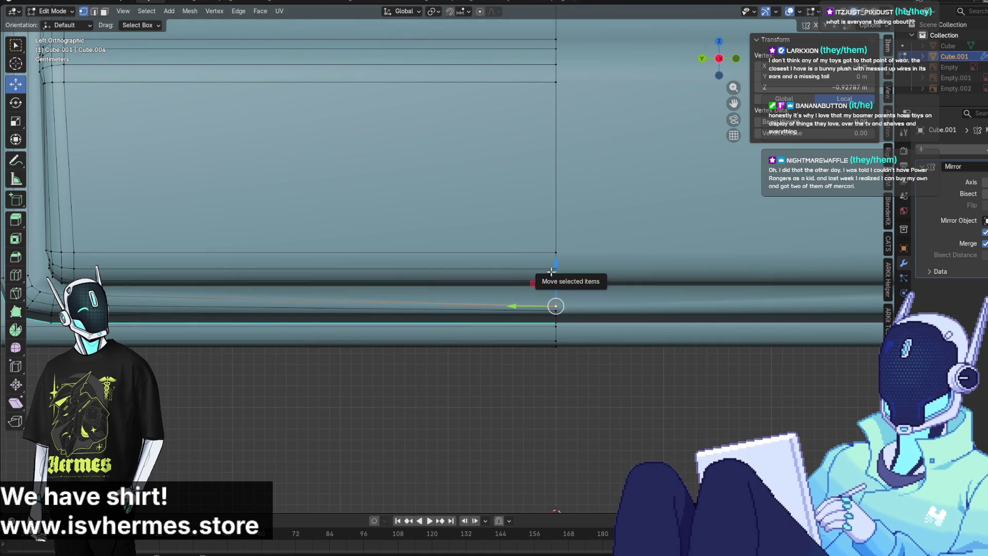
{"action": "left_click_drag", "start_coordinate": [554, 266], "coordinate": [554, 260]}
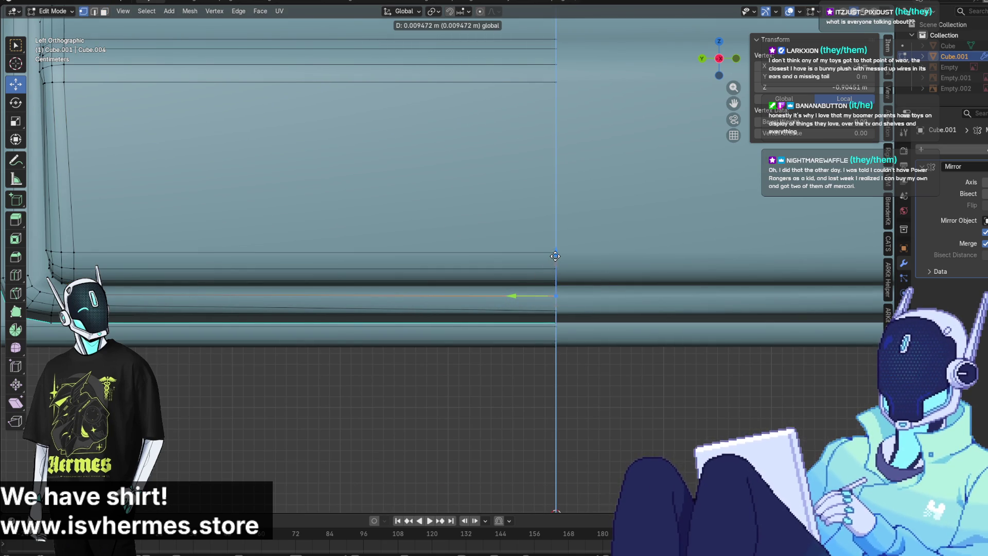
{"action": "left_click_drag", "start_coordinate": [556, 256], "coordinate": [555, 256]}
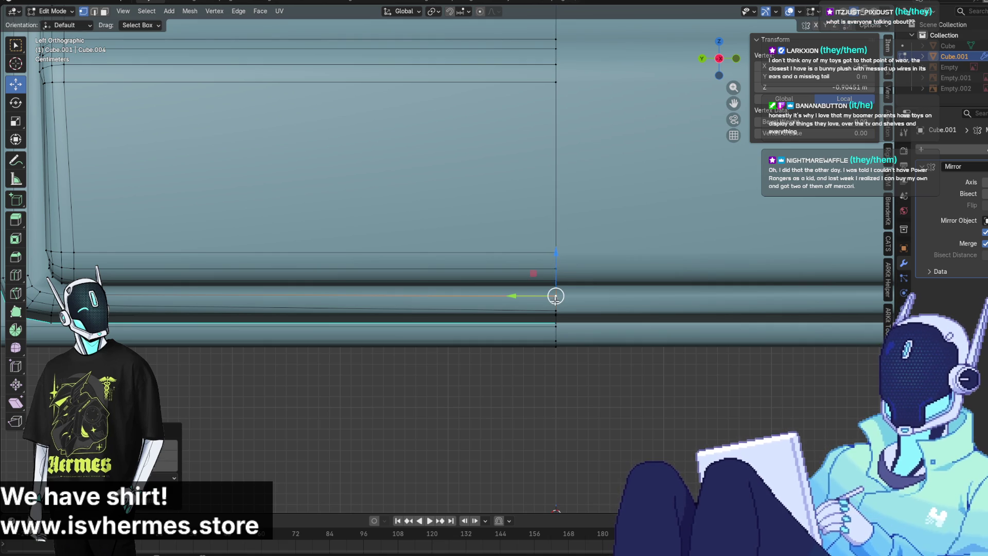
{"action": "left_click_drag", "start_coordinate": [556, 308], "coordinate": [556, 323]}
{"action": "left_click_drag", "start_coordinate": [556, 276], "coordinate": [557, 270]}
{"action": "left_click", "coordinate": [585, 351]}
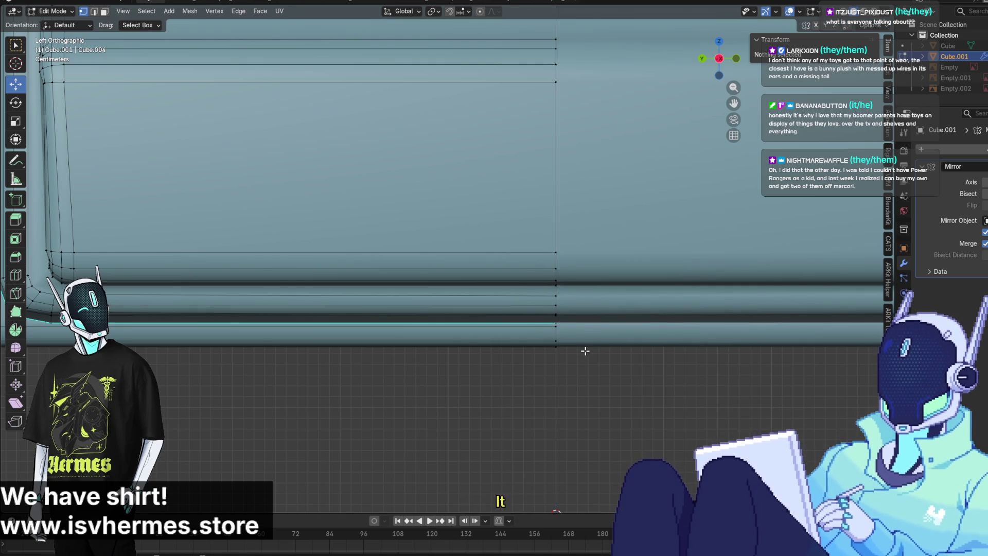
{"action": "scroll", "coordinate": [596, 368], "scroll_direction": "down", "scroll_amount": 3}
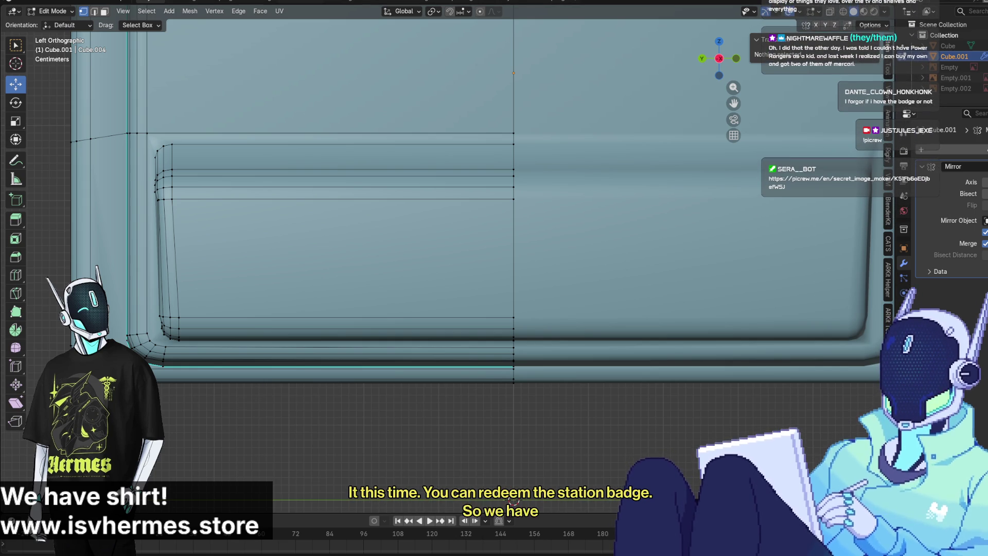
In edge select mode, select the front panel's top border edge and its left side edge
{"action": "middle_click_drag", "start_coordinate": [391, 273], "coordinate": [388, 346], "text": "shift"}
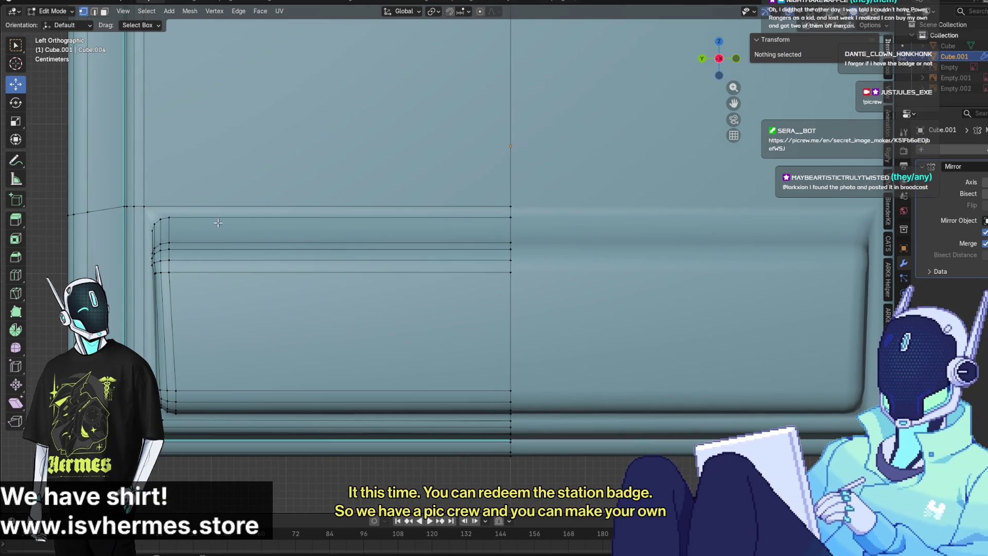
{"action": "middle_click_drag", "start_coordinate": [194, 227], "coordinate": [257, 233]}
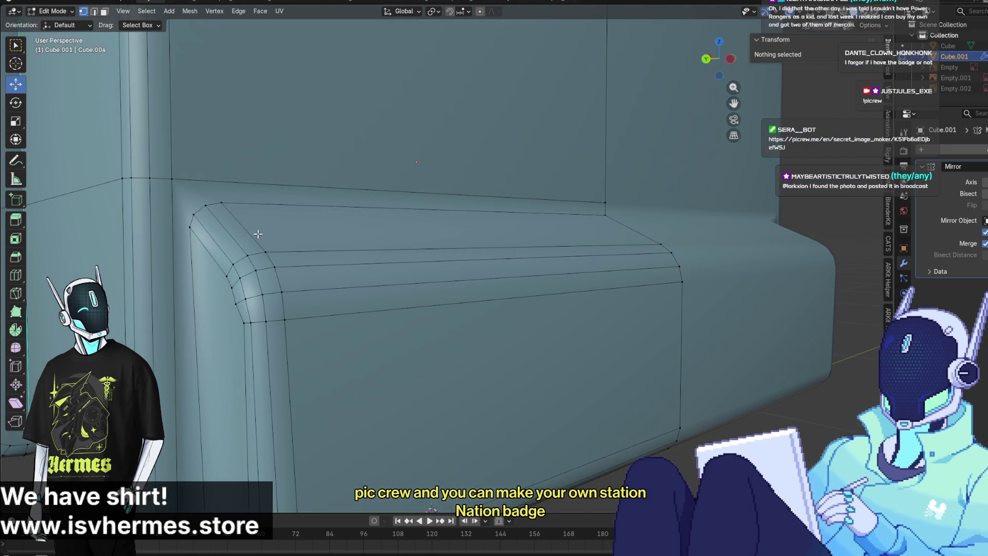
{"action": "left_click", "coordinate": [228, 207]}
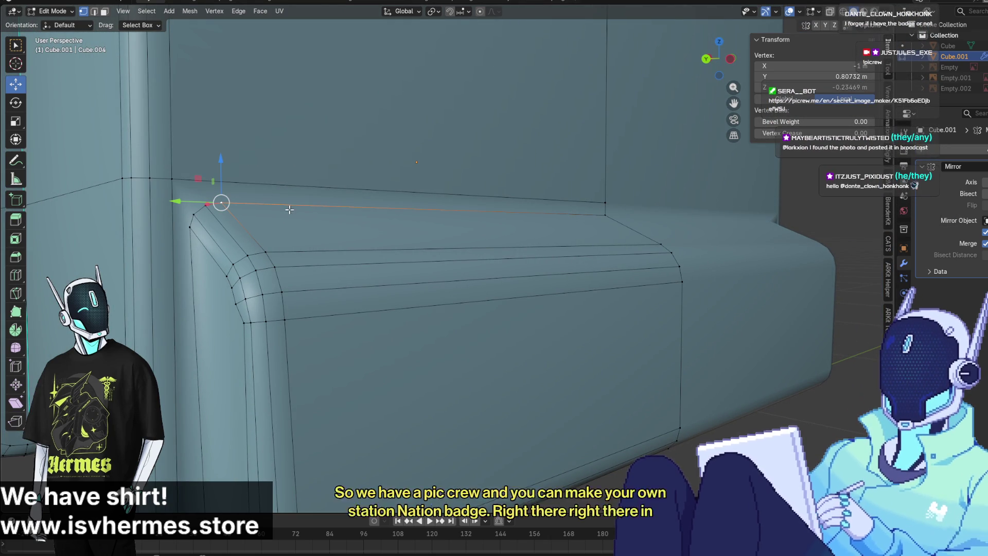
{"action": "left_click", "coordinate": [105, 11]}
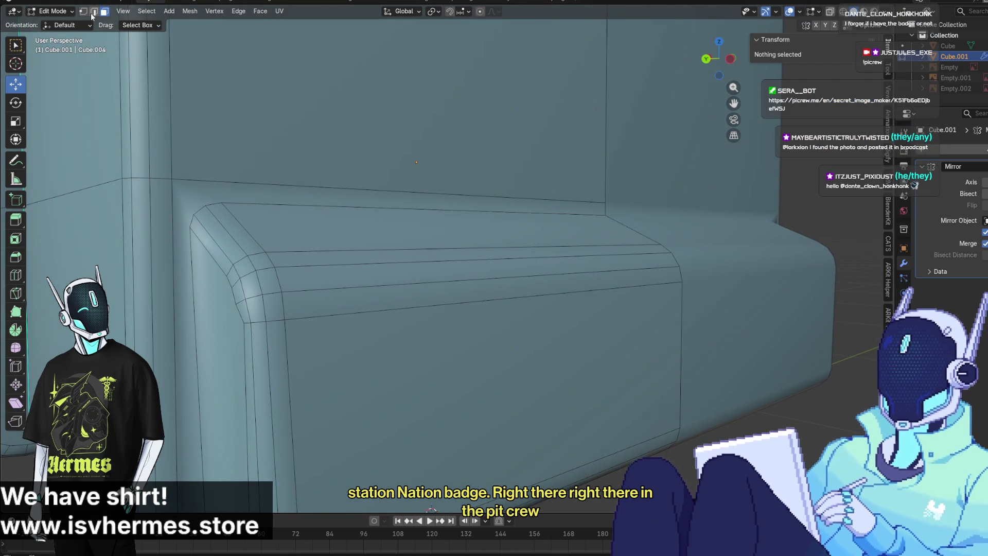
{"action": "left_click", "coordinate": [281, 201]}
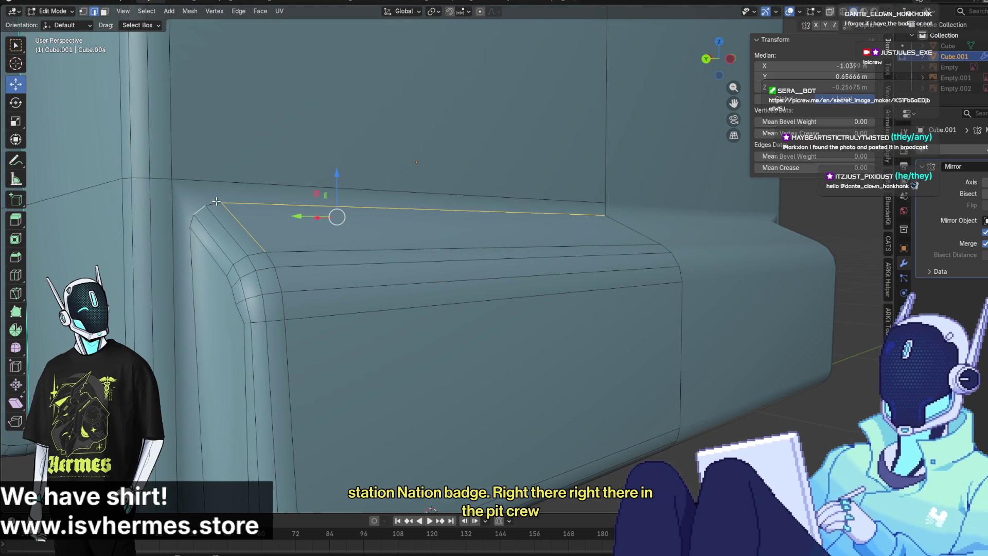
{"action": "left_click", "coordinate": [188, 250], "text": "shift"}
{"action": "middle_click_drag", "start_coordinate": [189, 251], "coordinate": [241, 261]}
{"action": "mouse_move", "coordinate": [195, 365]}
{"action": "middle_mouse_down"}
{"action": "mouse_move", "coordinate": [178, 352]}
{"action": "mouse_move", "coordinate": [202, 342]}
{"action": "middle_mouse_up"}
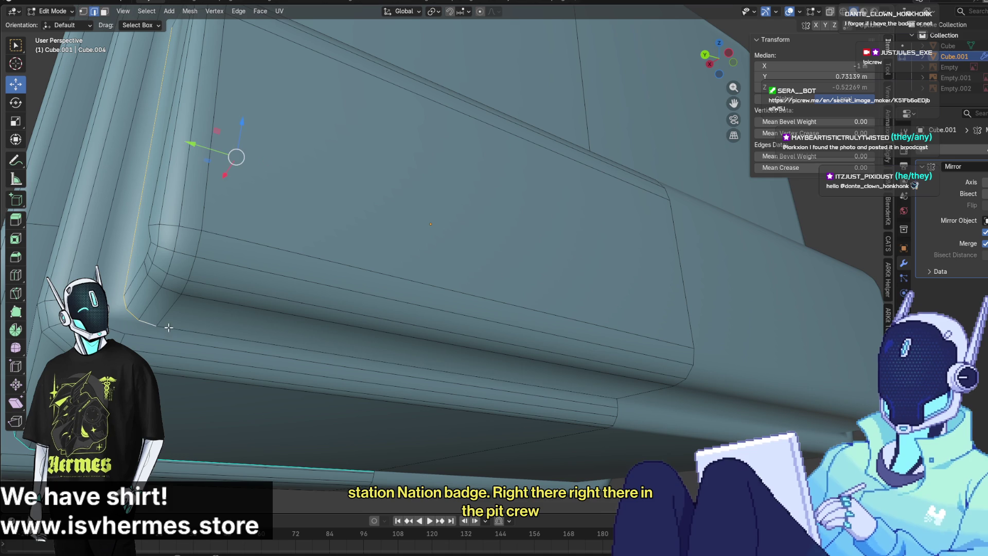
Mark the selected top and side border edges as sharp
{"action": "right_click", "coordinate": [213, 335]}
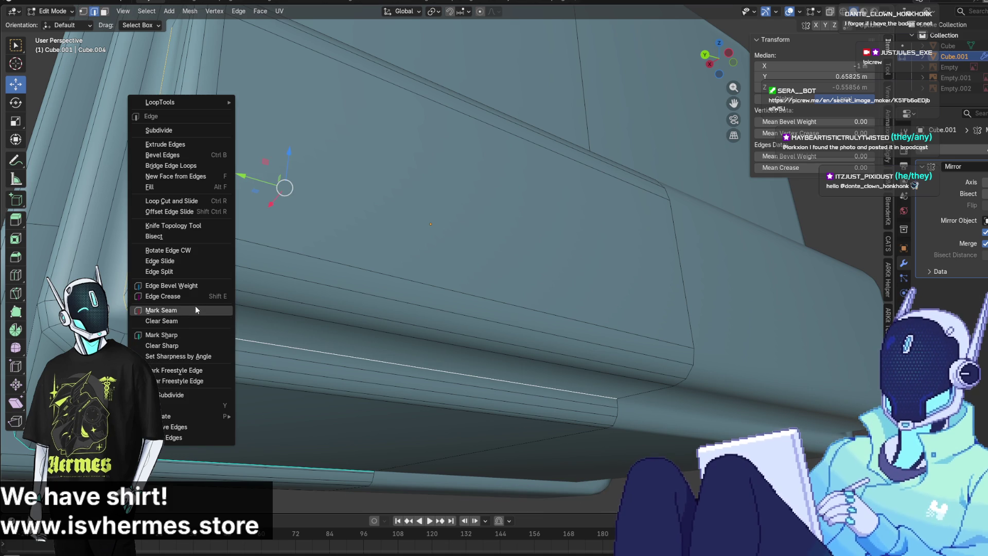
{"action": "left_click", "coordinate": [191, 335]}
{"action": "mouse_move", "coordinate": [191, 335]}
{"action": "middle_mouse_down"}
{"action": "mouse_move", "coordinate": [252, 359]}
{"action": "mouse_move", "coordinate": [245, 394]}
{"action": "mouse_move", "coordinate": [175, 322]}
{"action": "mouse_move", "coordinate": [292, 247]}
{"action": "mouse_move", "coordinate": [309, 321]}
{"action": "mouse_move", "coordinate": [260, 279]}
{"action": "middle_mouse_up"}
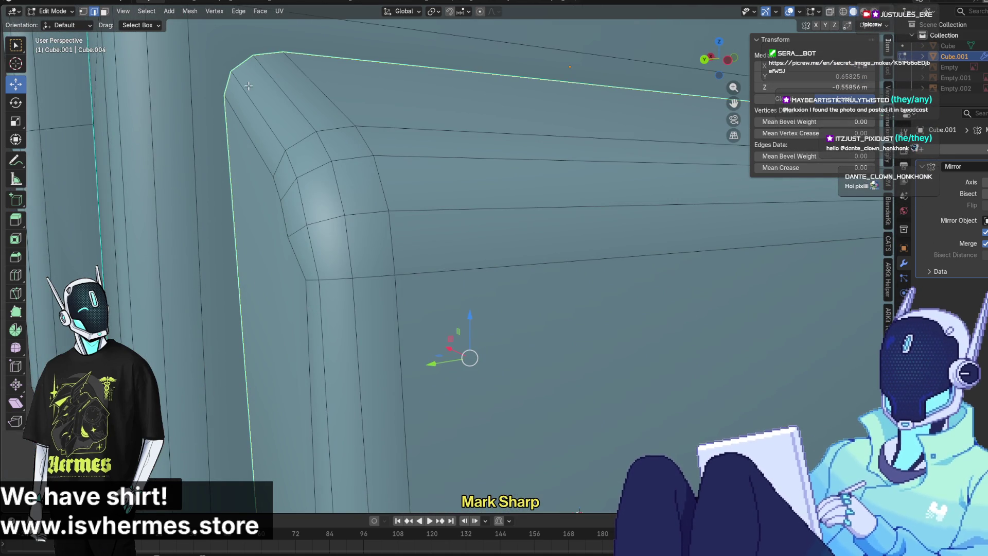
Switch to Left Orthographic view and slide two upper corner vertices along Y
{"action": "left_click", "coordinate": [281, 233]}
{"action": "left_click", "coordinate": [706, 61]}
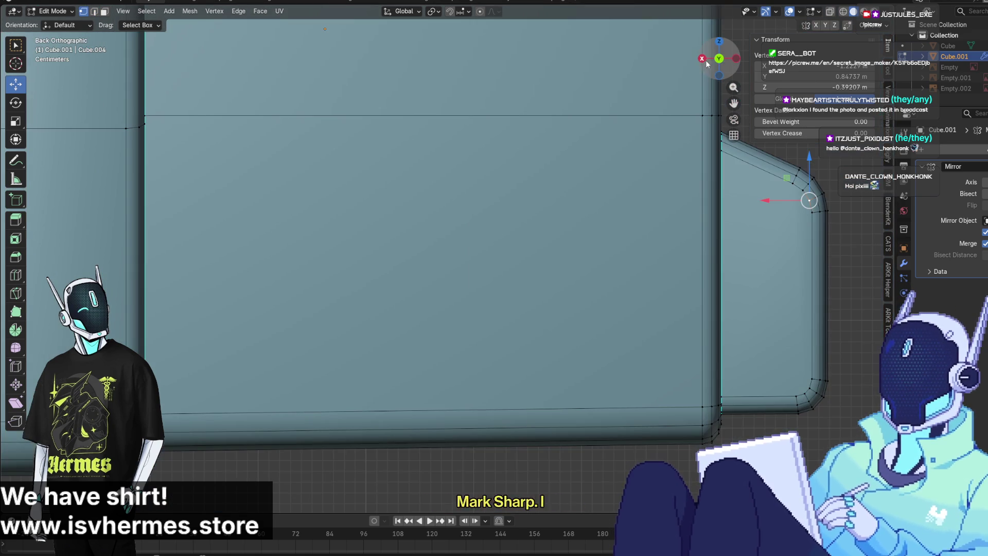
{"action": "left_click", "coordinate": [735, 59]}
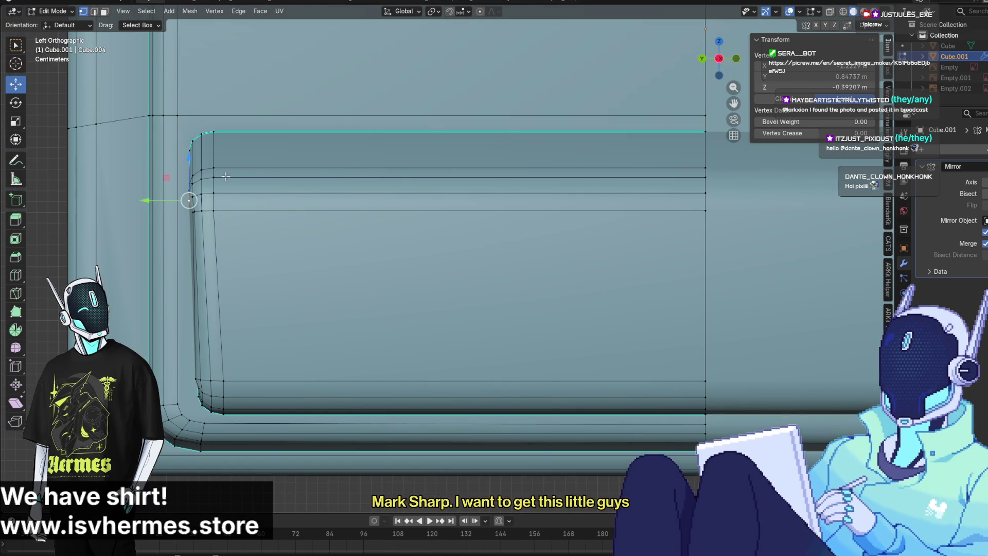
{"action": "left_click_drag", "start_coordinate": [207, 180], "coordinate": [212, 181]}
{"action": "scroll", "coordinate": [370, 205], "scroll_direction": "up", "scroll_amount": 5}
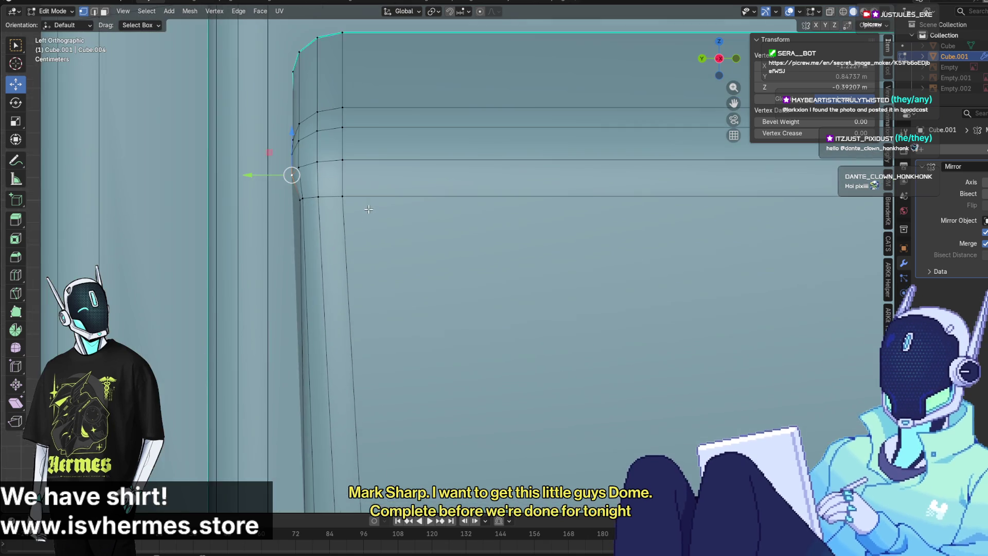
{"action": "middle_click_drag", "start_coordinate": [370, 205], "coordinate": [429, 241], "text": "shift"}
{"action": "left_click", "coordinate": [341, 183], "text": "shift"}
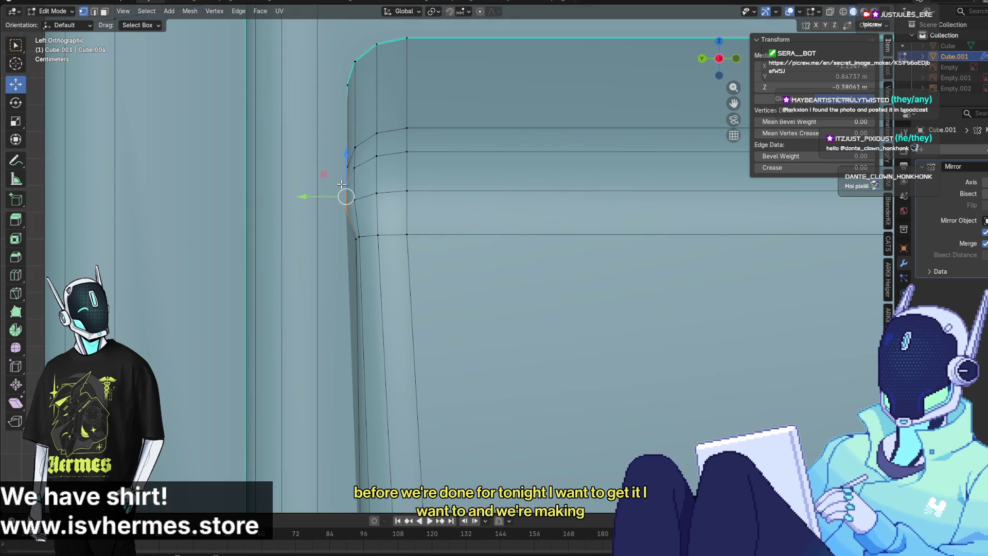
{"action": "left_click_drag", "start_coordinate": [304, 198], "coordinate": [314, 198]}
Nudge individual vertices down the rounded upper corner to even out its curve
{"action": "left_click", "coordinate": [355, 199]}
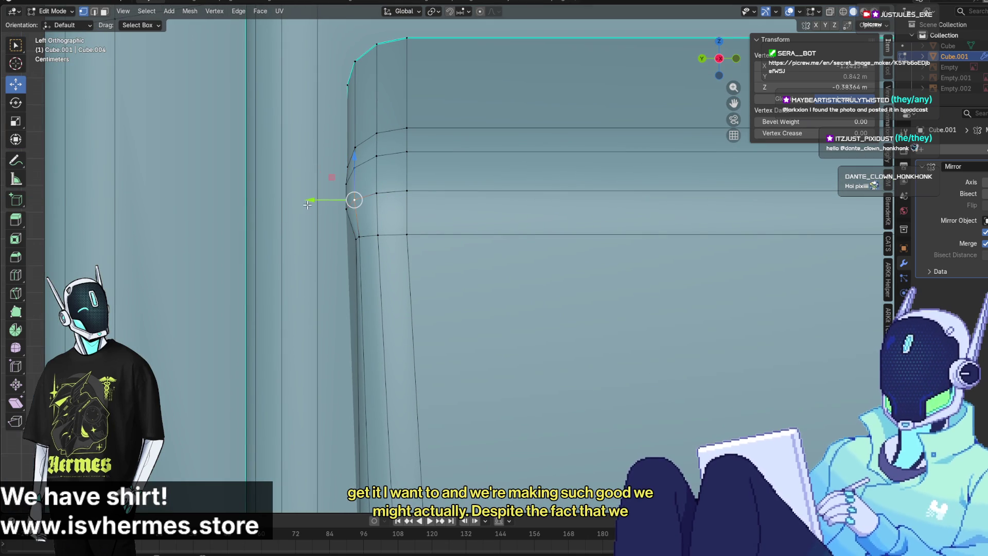
{"action": "left_click", "coordinate": [338, 207]}
{"action": "mouse_move", "coordinate": [303, 208]}
{"action": "left_mouse_down"}
{"action": "mouse_move", "coordinate": [313, 183]}
{"action": "mouse_move", "coordinate": [315, 207]}
{"action": "mouse_move", "coordinate": [337, 201]}
{"action": "mouse_move", "coordinate": [329, 170]}
{"action": "mouse_move", "coordinate": [304, 182]}
{"action": "mouse_move", "coordinate": [321, 168]}
{"action": "mouse_move", "coordinate": [305, 166]}
{"action": "left_mouse_up"}
{"action": "left_click", "coordinate": [347, 184]}
{"action": "left_click", "coordinate": [354, 199]}
{"action": "left_click", "coordinate": [354, 201]}
{"action": "left_click", "coordinate": [354, 167]}
{"action": "left_click", "coordinate": [291, 161]}
Slide the panel's rim vertices along Y to smooth the corner profile
{"action": "left_click", "coordinate": [344, 166]}
{"action": "left_click", "coordinate": [349, 166]}
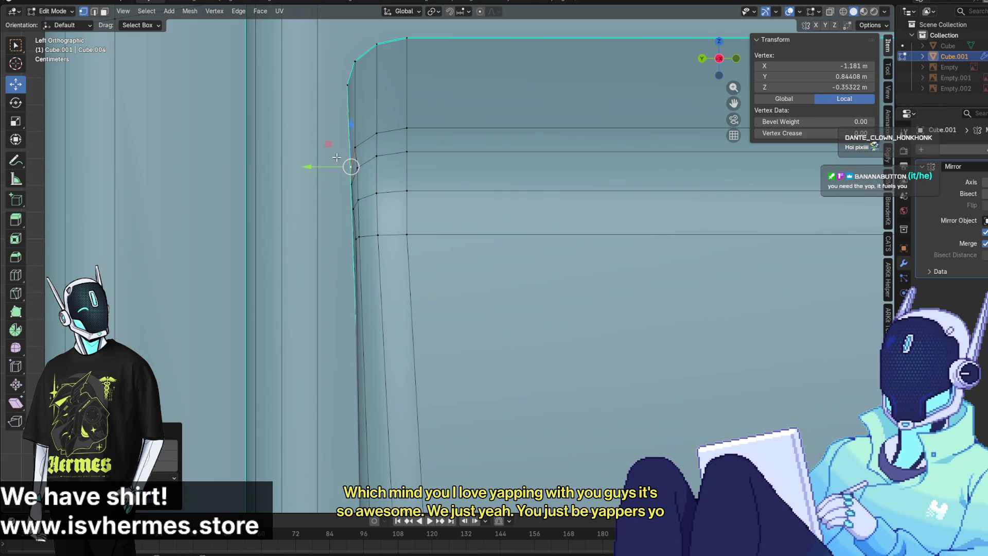
{"action": "left_click", "coordinate": [352, 149]}
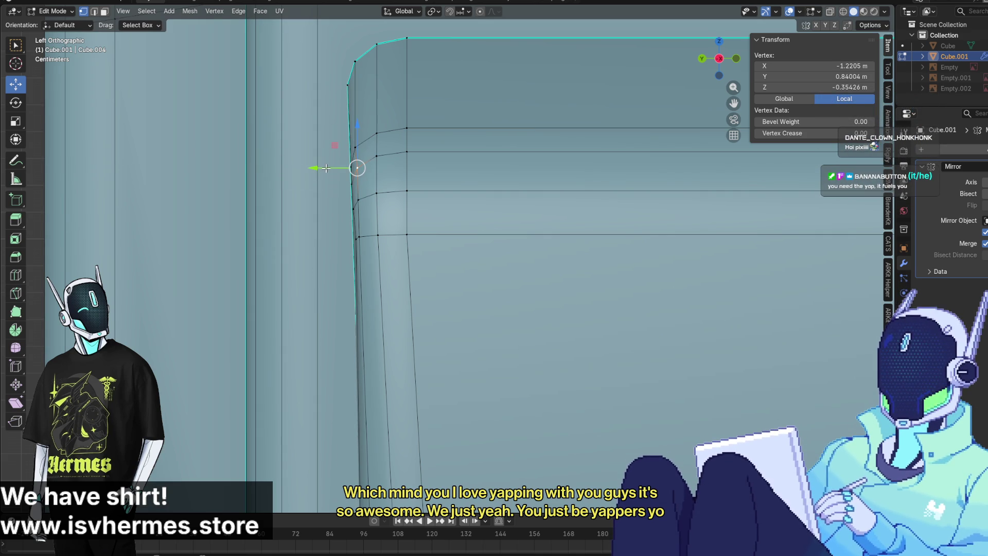
{"action": "left_click", "coordinate": [355, 149]}
{"action": "left_click_drag", "start_coordinate": [331, 148], "coordinate": [318, 166]}
{"action": "left_click", "coordinate": [355, 166]}
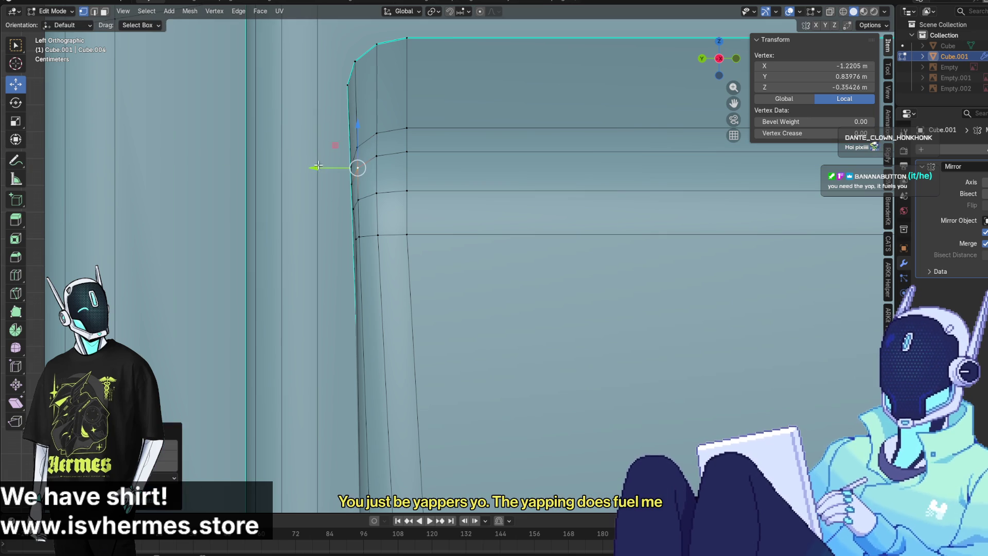
{"action": "mouse_move", "coordinate": [317, 166]}
{"action": "middle_mouse_down"}
{"action": "mouse_move", "coordinate": [342, 205]}
{"action": "mouse_move", "coordinate": [229, 161]}
{"action": "mouse_move", "coordinate": [249, 145]}
{"action": "middle_mouse_up"}
{"action": "left_click", "coordinate": [342, 206]}
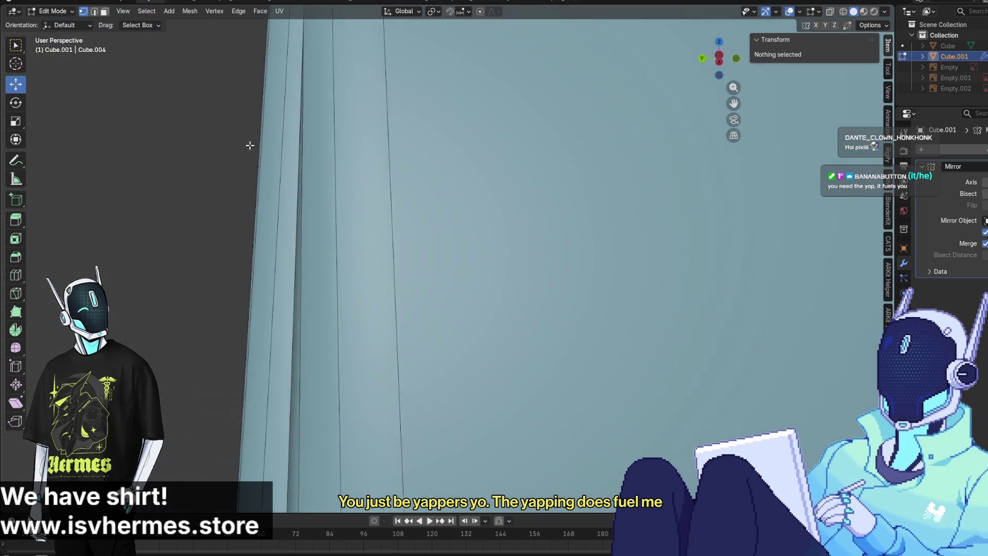
Pull the panel's lower corner vertex inward along Y
{"action": "scroll", "coordinate": [259, 142], "scroll_direction": "down", "scroll_amount": 4}
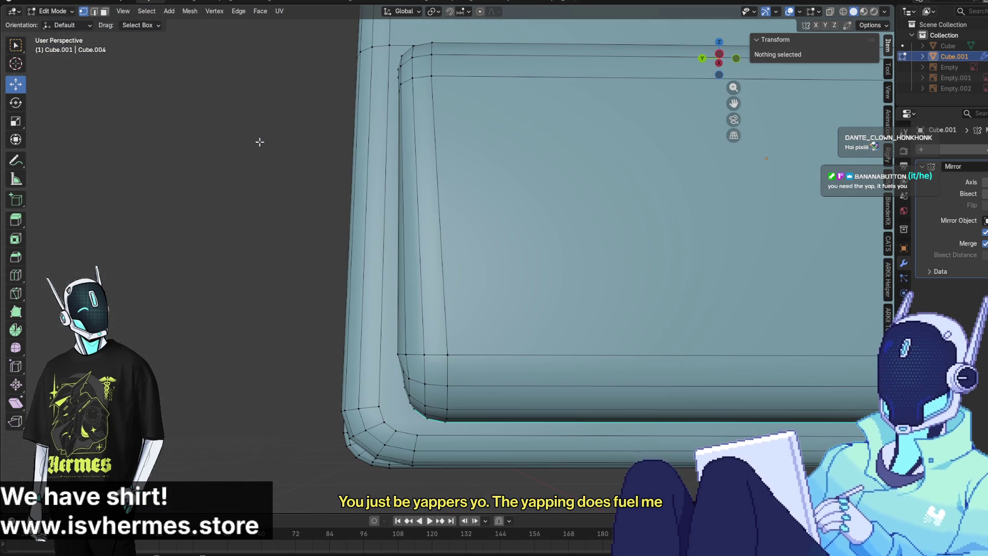
{"action": "left_click", "coordinate": [395, 352]}
{"action": "left_click", "coordinate": [351, 345]}
{"action": "left_click", "coordinate": [353, 353]}
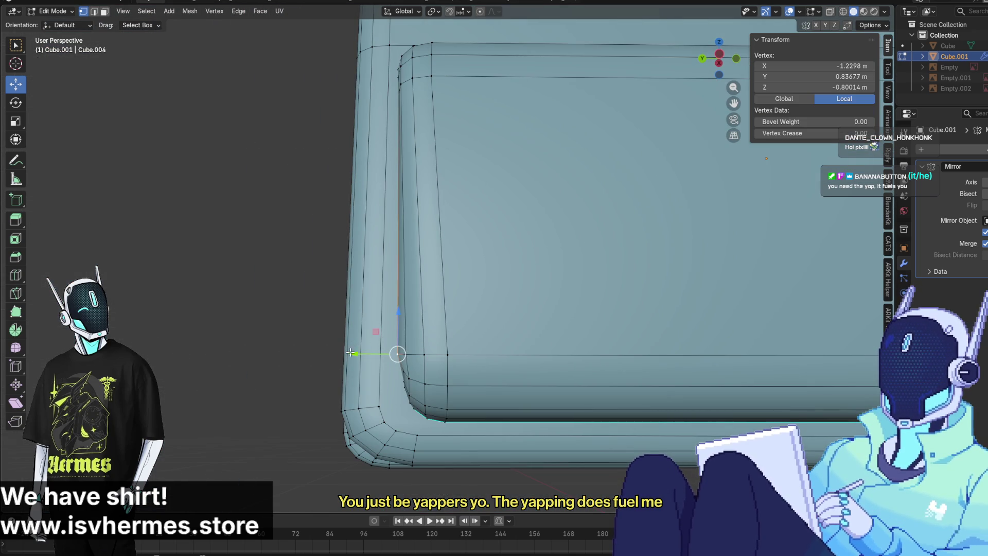
{"action": "left_click_drag", "start_coordinate": [354, 354], "coordinate": [358, 353]}
{"action": "left_click", "coordinate": [295, 324]}
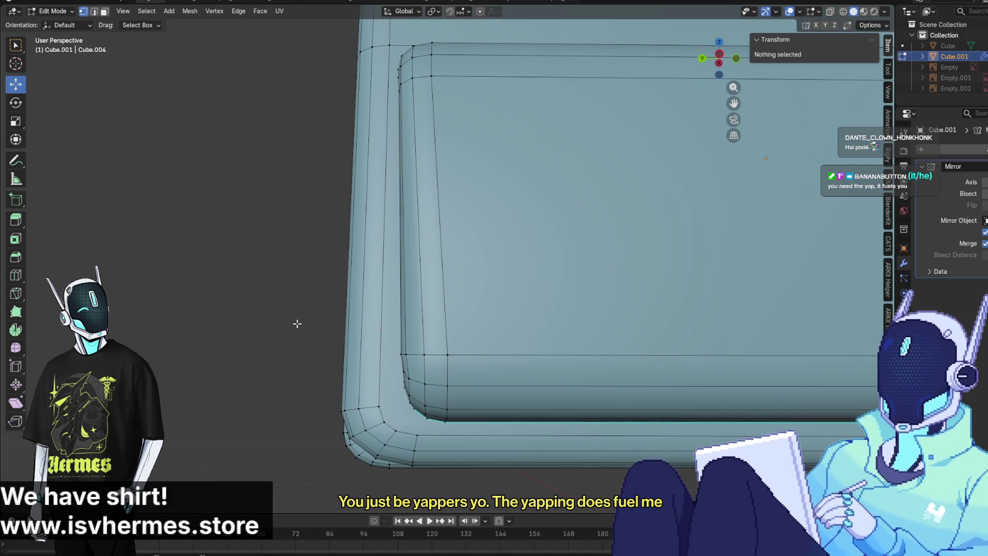
{"action": "mouse_move", "coordinate": [295, 324]}
{"action": "middle_mouse_down"}
{"action": "mouse_move", "coordinate": [524, 406]}
{"action": "mouse_move", "coordinate": [511, 382]}
{"action": "middle_mouse_up"}
{"action": "scroll", "coordinate": [526, 398], "scroll_direction": "up", "scroll_amount": 3}
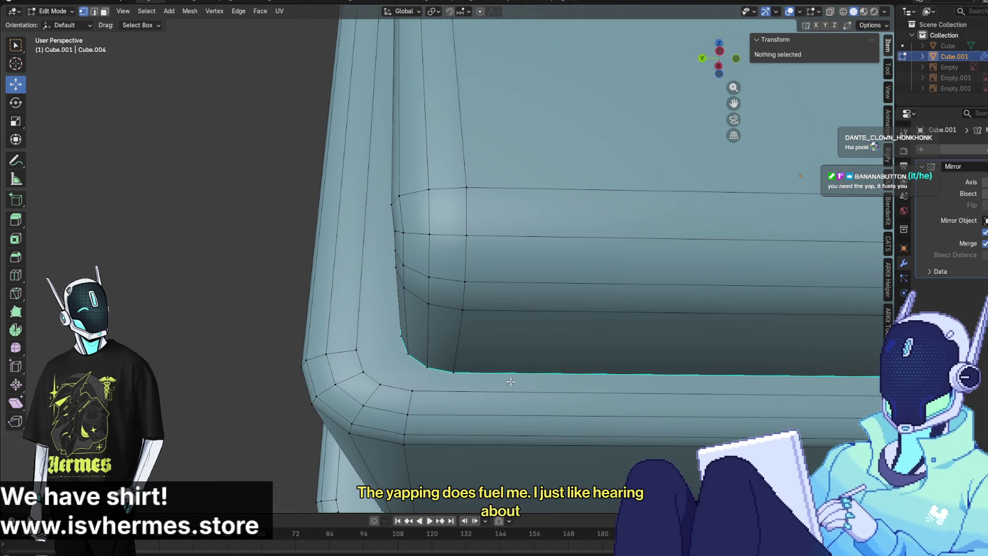
Move a corner vertex on the panel's side along Y with G then Y, and inspect the corner
{"action": "left_click", "coordinate": [398, 196]}
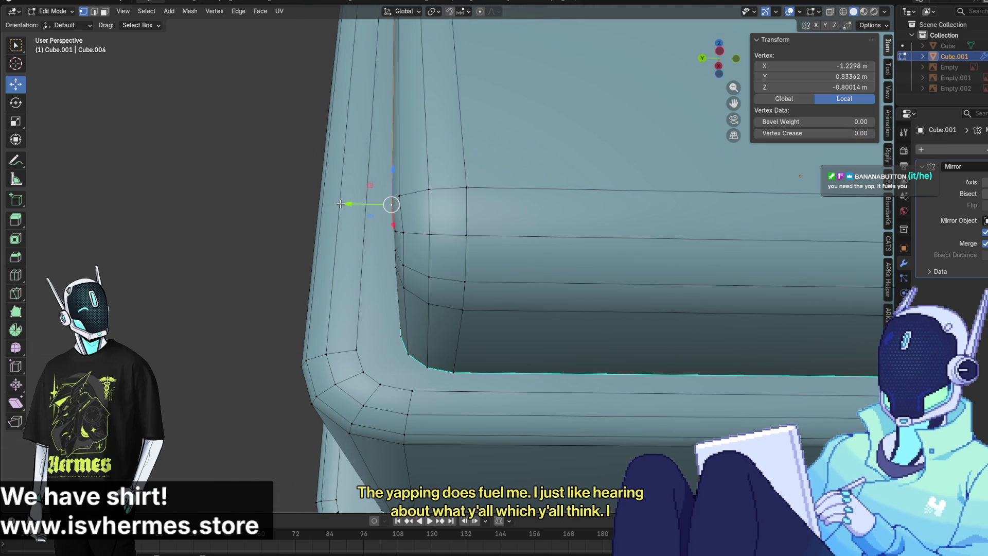
{"action": "key", "text": "g"}
{"action": "key", "text": "y"}
{"action": "right_click", "coordinate": [409, 191]}
{"action": "key", "text": "g"}
{"action": "key", "text": "y"}
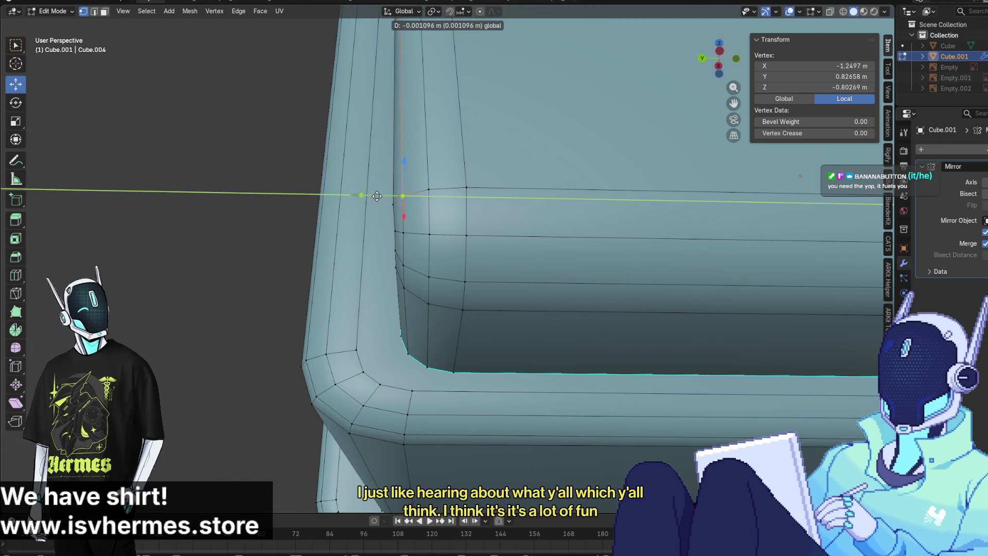
{"action": "left_click", "coordinate": [377, 196]}
{"action": "mouse_move", "coordinate": [378, 196]}
{"action": "middle_mouse_down"}
{"action": "mouse_move", "coordinate": [714, 370]}
{"action": "mouse_move", "coordinate": [678, 377]}
{"action": "middle_mouse_up"}
{"action": "left_click", "coordinate": [752, 388]}
{"action": "mouse_move", "coordinate": [430, 305]}
{"action": "middle_mouse_down"}
{"action": "mouse_move", "coordinate": [322, 304]}
{"action": "mouse_move", "coordinate": [276, 280]}
{"action": "mouse_move", "coordinate": [425, 339]}
{"action": "middle_mouse_up"}
{"action": "scroll", "coordinate": [278, 277], "scroll_direction": "down", "scroll_amount": 2}
Switch to Object Mode, select the TV head and zoom out to review the whole mesh
{"action": "left_click", "coordinate": [52, 11]}
{"action": "left_click", "coordinate": [62, 28]}
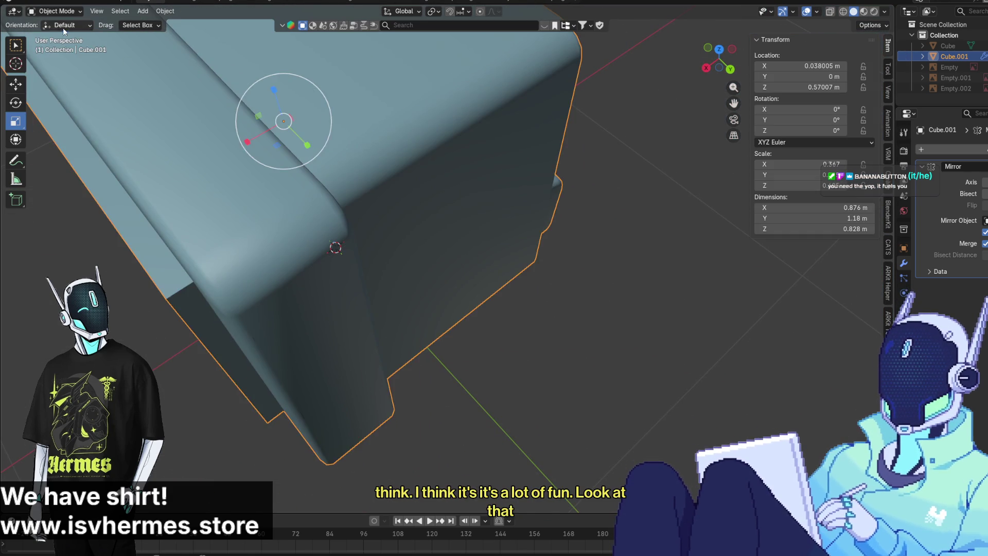
{"action": "mouse_move", "coordinate": [603, 321]}
{"action": "middle_mouse_down"}
{"action": "mouse_move", "coordinate": [673, 232]}
{"action": "mouse_move", "coordinate": [703, 229]}
{"action": "mouse_move", "coordinate": [754, 290]}
{"action": "mouse_move", "coordinate": [717, 351]}
{"action": "mouse_move", "coordinate": [483, 236]}
{"action": "mouse_move", "coordinate": [462, 208]}
{"action": "middle_mouse_up"}
{"action": "scroll", "coordinate": [637, 270], "scroll_direction": "down", "scroll_amount": 3}
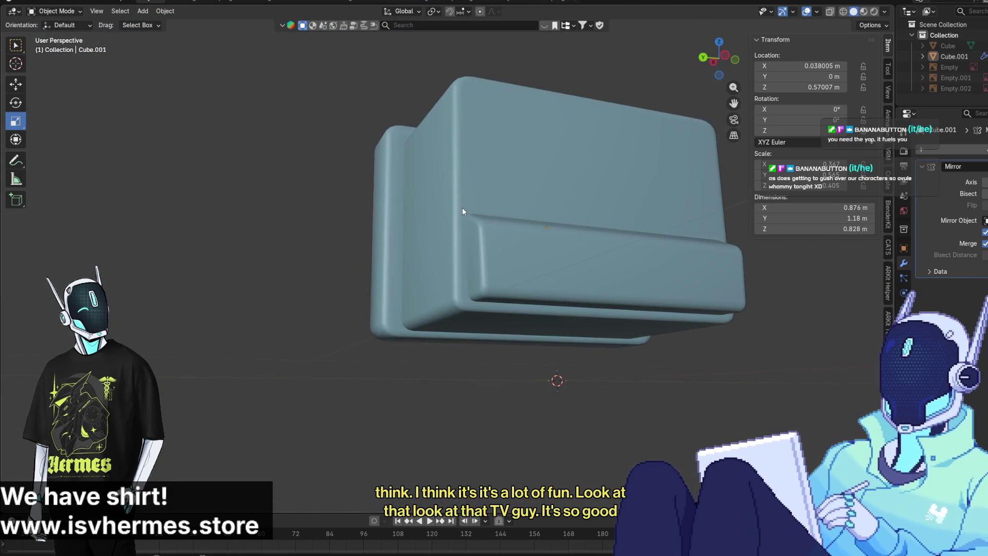
{"action": "left_click", "coordinate": [529, 263]}
{"action": "mouse_move", "coordinate": [529, 264]}
{"action": "middle_mouse_down"}
{"action": "mouse_move", "coordinate": [510, 286]}
{"action": "mouse_move", "coordinate": [520, 278]}
{"action": "mouse_move", "coordinate": [482, 221]}
{"action": "mouse_move", "coordinate": [517, 269]}
{"action": "mouse_move", "coordinate": [491, 292]}
{"action": "mouse_move", "coordinate": [588, 280]}
{"action": "mouse_move", "coordinate": [601, 262]}
{"action": "mouse_move", "coordinate": [509, 266]}
{"action": "mouse_move", "coordinate": [487, 332]}
{"action": "mouse_move", "coordinate": [438, 310]}
{"action": "mouse_move", "coordinate": [623, 283]}
{"action": "mouse_move", "coordinate": [569, 302]}
{"action": "mouse_move", "coordinate": [523, 280]}
{"action": "mouse_move", "coordinate": [445, 270]}
{"action": "mouse_move", "coordinate": [677, 255]}
{"action": "mouse_move", "coordinate": [454, 280]}
{"action": "mouse_move", "coordinate": [523, 310]}
{"action": "mouse_move", "coordinate": [526, 348]}
{"action": "mouse_move", "coordinate": [510, 355]}
{"action": "mouse_move", "coordinate": [608, 386]}
{"action": "mouse_move", "coordinate": [588, 429]}
{"action": "mouse_move", "coordinate": [508, 336]}
{"action": "middle_mouse_up"}
{"action": "scroll", "coordinate": [487, 332], "scroll_direction": "down", "scroll_amount": 1}
{"action": "scroll", "coordinate": [486, 332], "scroll_direction": "down", "scroll_amount": 4}
{"action": "scroll", "coordinate": [575, 266], "scroll_direction": "up", "scroll_amount": 3}
{"action": "scroll", "coordinate": [526, 348], "scroll_direction": "up", "scroll_amount": 1}
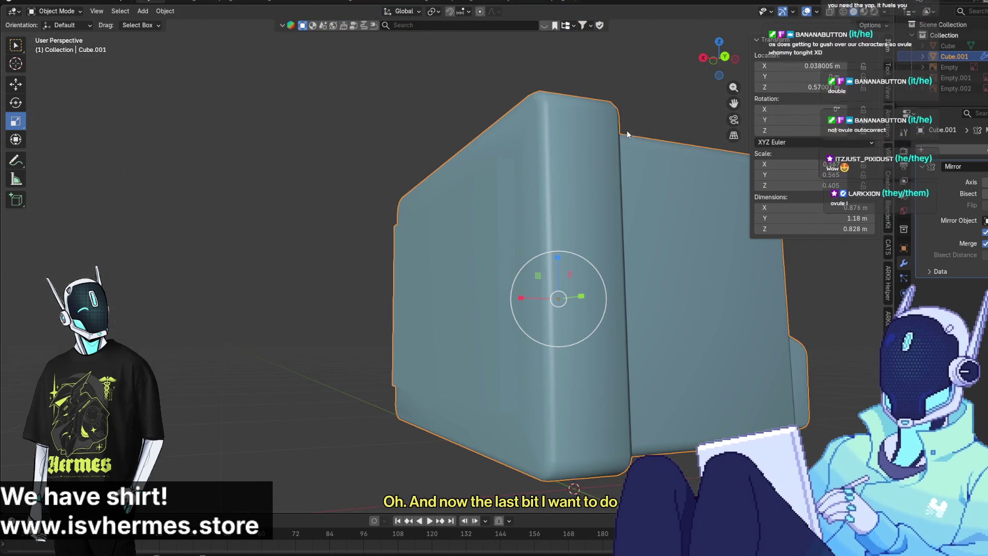
{"action": "scroll", "coordinate": [467, 155], "scroll_direction": "down", "scroll_amount": 3}
Enter Edit Mode and select the raised panel's top and side edges
{"action": "mouse_move", "coordinate": [483, 177]}
{"action": "middle_mouse_down"}
{"action": "mouse_move", "coordinate": [517, 236]}
{"action": "mouse_move", "coordinate": [411, 180]}
{"action": "middle_mouse_up"}
{"action": "left_click", "coordinate": [53, 11]}
{"action": "left_click", "coordinate": [74, 32]}
{"action": "middle_click_drag", "start_coordinate": [625, 277], "coordinate": [627, 276]}
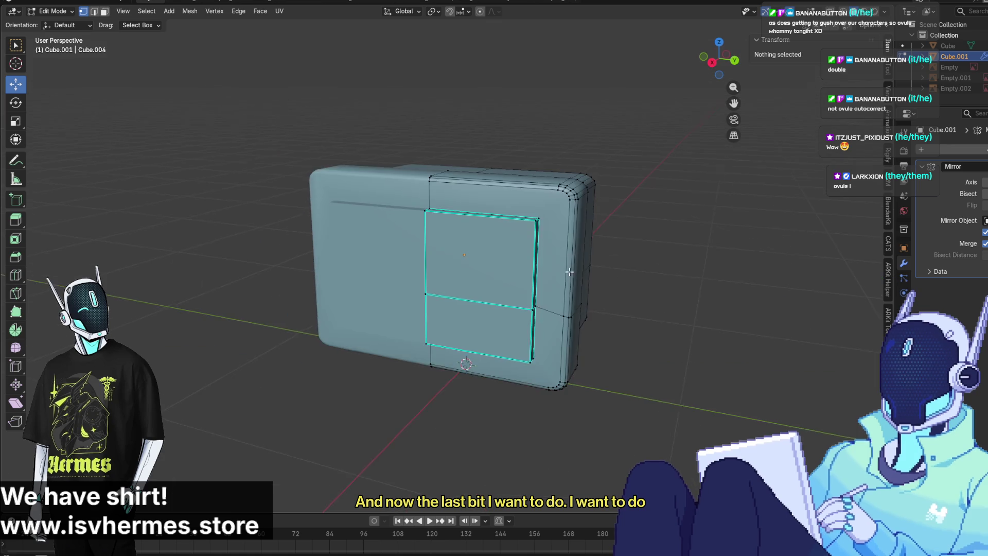
{"action": "scroll", "coordinate": [630, 252], "scroll_direction": "up", "scroll_amount": 5}
{"action": "mouse_move", "coordinate": [633, 227]}
{"action": "middle_mouse_down"}
{"action": "mouse_move", "coordinate": [641, 264]}
{"action": "mouse_move", "coordinate": [591, 247]}
{"action": "middle_mouse_up"}
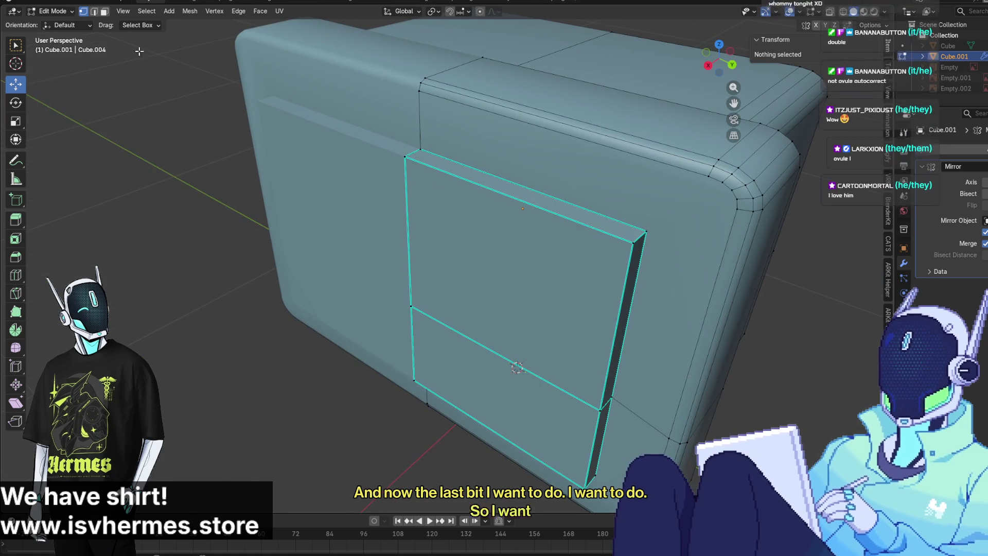
{"action": "left_click", "coordinate": [94, 11]}
{"action": "left_click", "coordinate": [482, 188]}
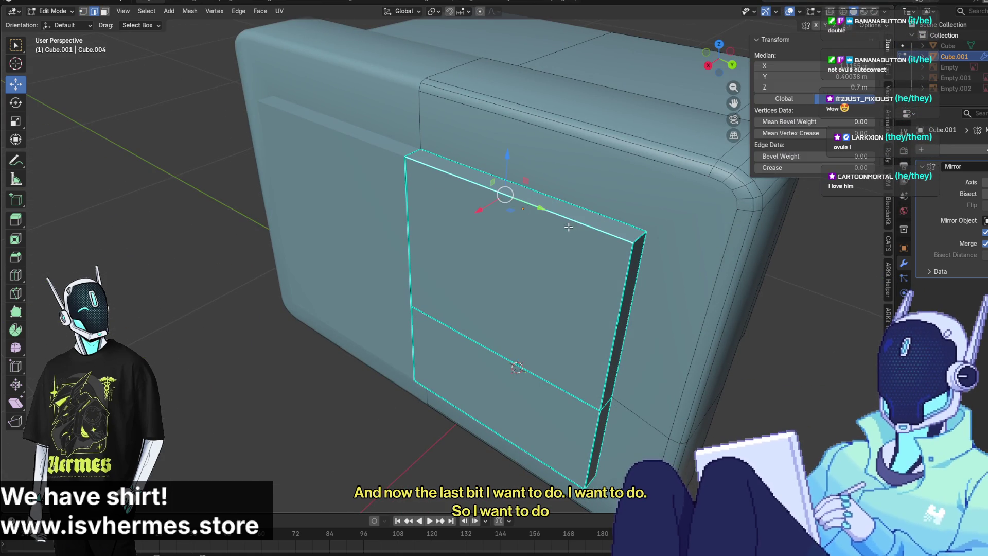
{"action": "left_click", "coordinate": [624, 281], "text": "shift"}
{"action": "middle_click_drag", "start_coordinate": [623, 281], "coordinate": [618, 397]}
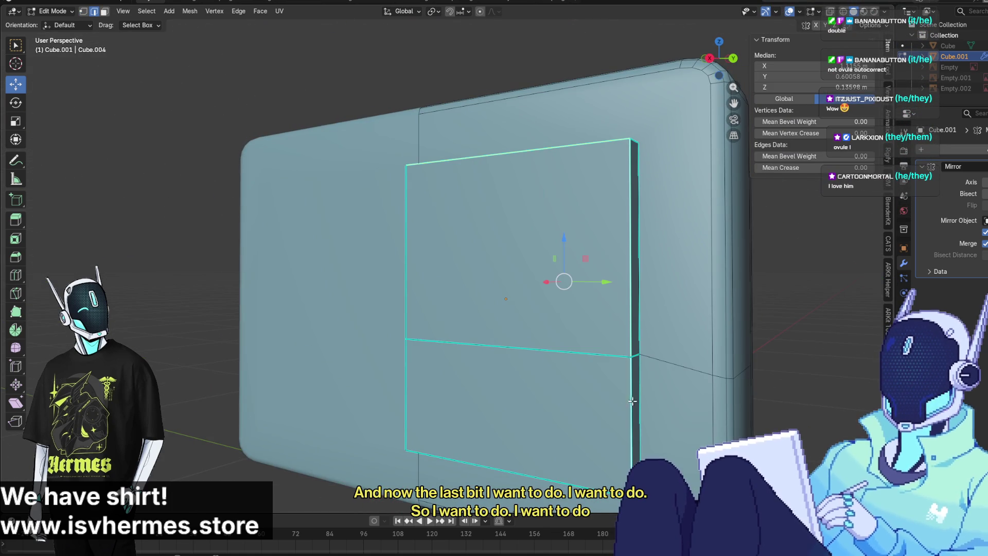
{"action": "middle_click_drag", "start_coordinate": [360, 267], "coordinate": [104, 266]}
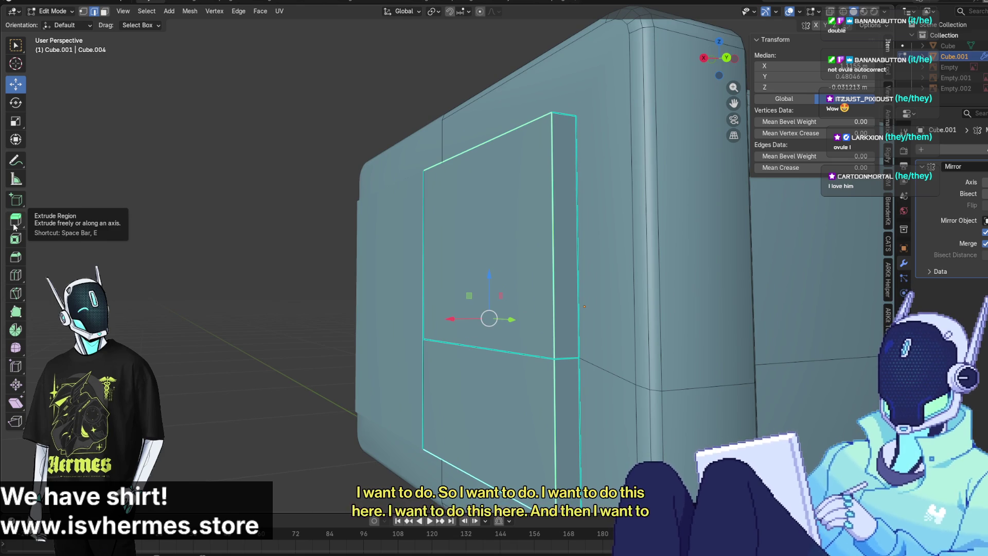
Bevel the selected edges, trying the Width then Depth width types, and undo it
{"action": "left_click", "coordinate": [16, 256]}
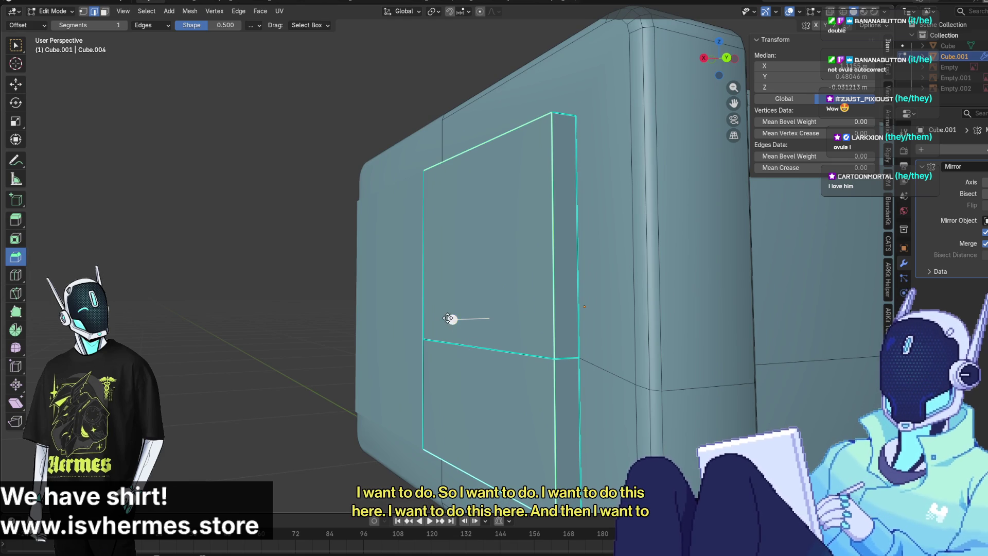
{"action": "mouse_move", "coordinate": [449, 318]}
{"action": "left_mouse_down"}
{"action": "mouse_move", "coordinate": [421, 322]}
{"action": "mouse_move", "coordinate": [432, 326]}
{"action": "left_mouse_up"}
{"action": "scroll", "coordinate": [421, 322], "scroll_direction": "up", "scroll_amount": 1}
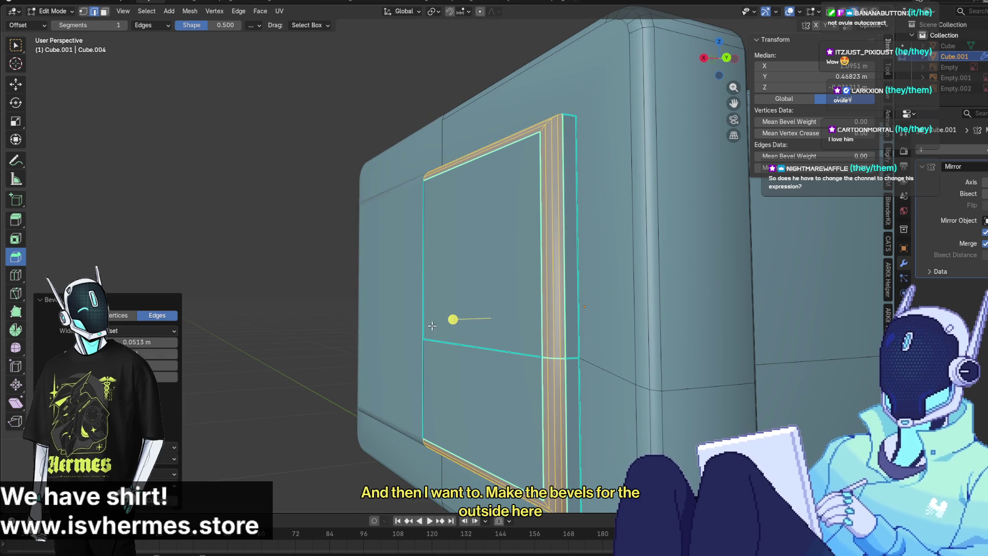
{"action": "left_click", "coordinate": [137, 342]}
{"action": "left_click", "coordinate": [133, 338]}
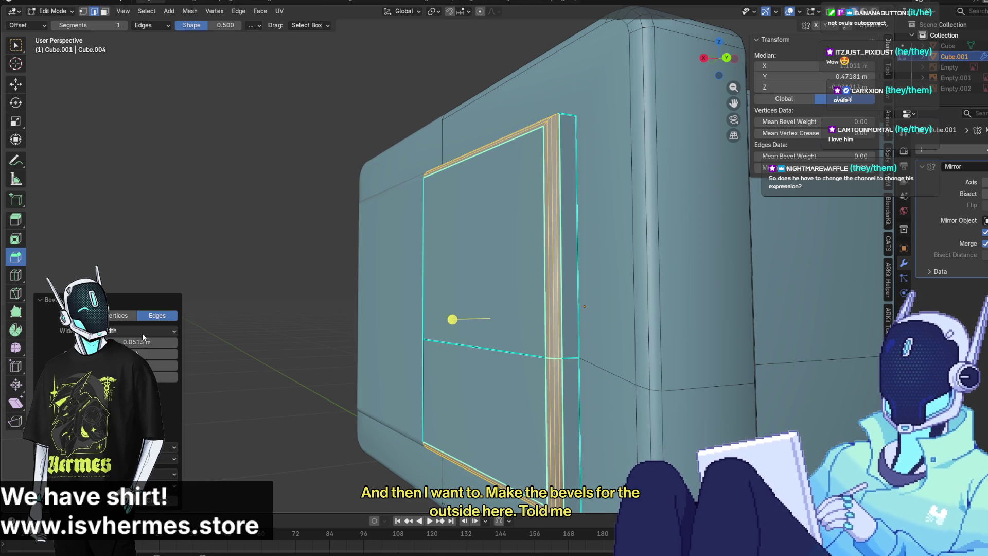
{"action": "left_click", "coordinate": [142, 334]}
{"action": "left_click", "coordinate": [142, 346]}
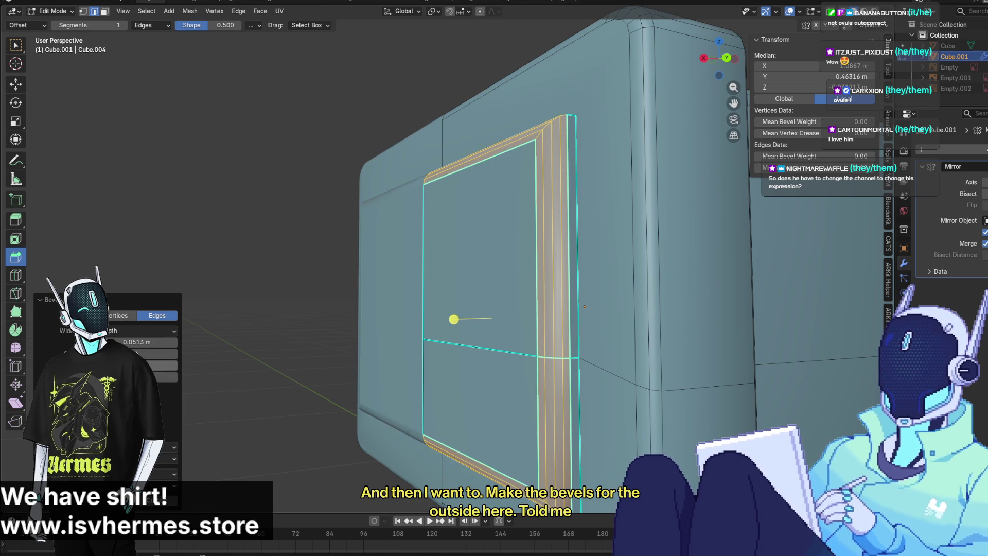
{"action": "middle_click_drag", "start_coordinate": [351, 437], "coordinate": [439, 433]}
{"action": "key", "text": "ctrl+z"}
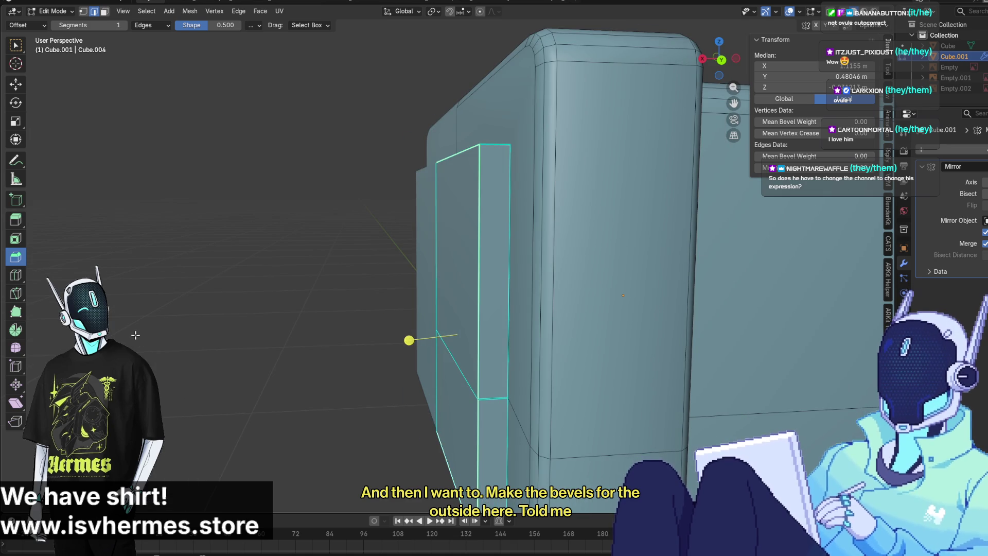
Try a second bevel on the panel edges, then undo it to leave them unbevelled
{"action": "mouse_move", "coordinate": [444, 348]}
{"action": "left_mouse_down"}
{"action": "mouse_move", "coordinate": [379, 342]}
{"action": "mouse_move", "coordinate": [406, 353]}
{"action": "mouse_move", "coordinate": [396, 355]}
{"action": "left_mouse_up"}
{"action": "scroll", "coordinate": [383, 339], "scroll_direction": "up", "scroll_amount": 1}
{"action": "scroll", "coordinate": [406, 353], "scroll_direction": "up", "scroll_amount": 1}
{"action": "mouse_move", "coordinate": [397, 355]}
{"action": "middle_mouse_down"}
{"action": "mouse_move", "coordinate": [388, 397]}
{"action": "mouse_move", "coordinate": [389, 383]}
{"action": "mouse_move", "coordinate": [536, 396]}
{"action": "mouse_move", "coordinate": [542, 408]}
{"action": "mouse_move", "coordinate": [607, 371]}
{"action": "mouse_move", "coordinate": [675, 369]}
{"action": "mouse_move", "coordinate": [611, 359]}
{"action": "mouse_move", "coordinate": [545, 391]}
{"action": "mouse_move", "coordinate": [529, 425]}
{"action": "mouse_move", "coordinate": [472, 432]}
{"action": "mouse_move", "coordinate": [400, 356]}
{"action": "middle_mouse_up"}
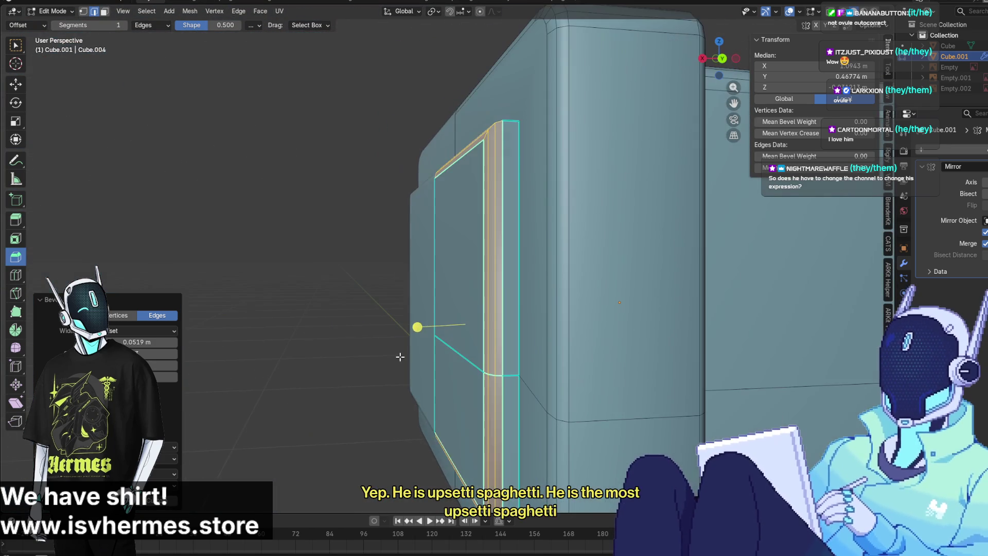
{"action": "key", "text": "ctrl+z"}
{"action": "middle_click_drag", "start_coordinate": [489, 337], "coordinate": [544, 305]}
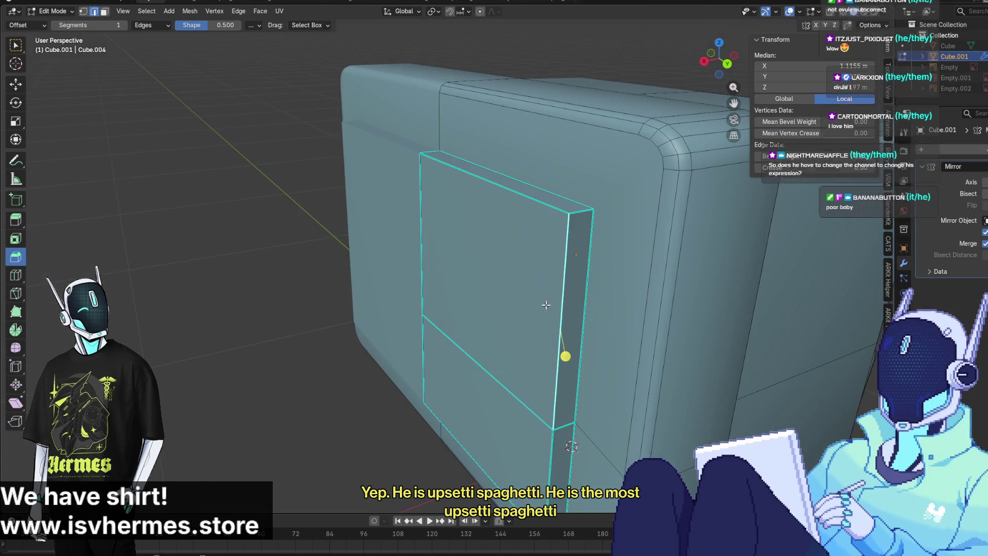
{"action": "middle_click_drag", "start_coordinate": [552, 437], "coordinate": [610, 421]}
Clear Sharp from the selected edges and from the horizontal edge across the panel
{"action": "right_click", "coordinate": [611, 418]}
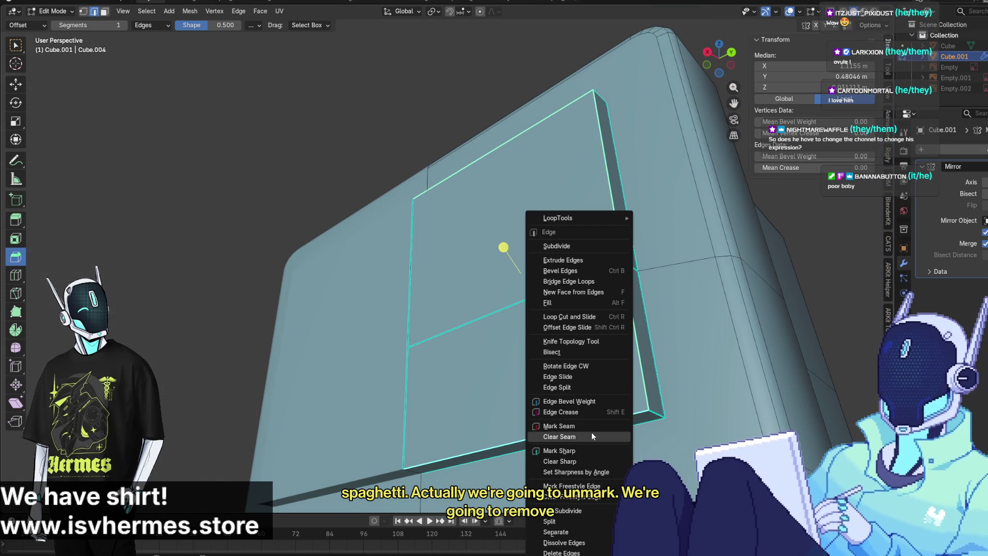
{"action": "left_click", "coordinate": [582, 462]}
{"action": "middle_click_drag", "start_coordinate": [581, 462], "coordinate": [541, 360]}
{"action": "left_click", "coordinate": [539, 357]}
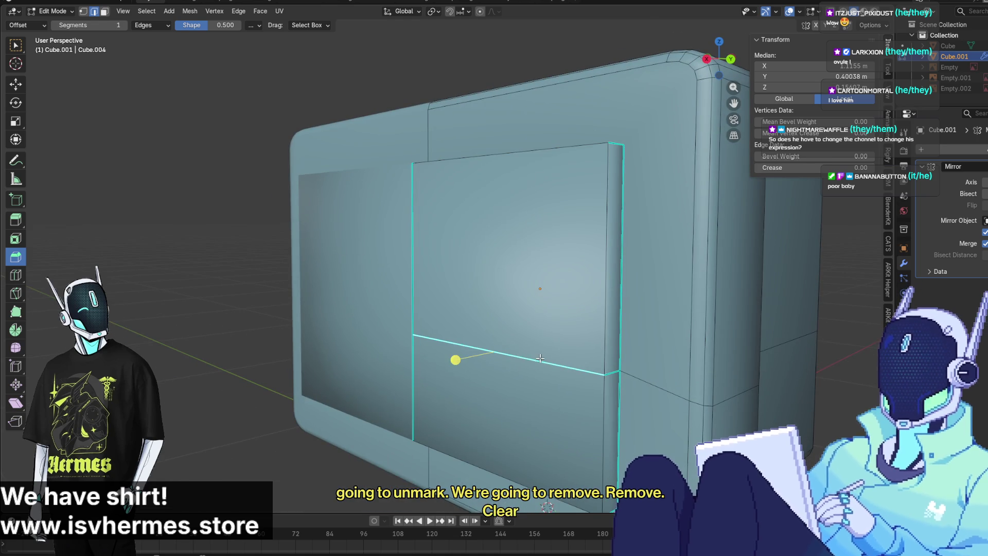
{"action": "right_click", "coordinate": [527, 358]}
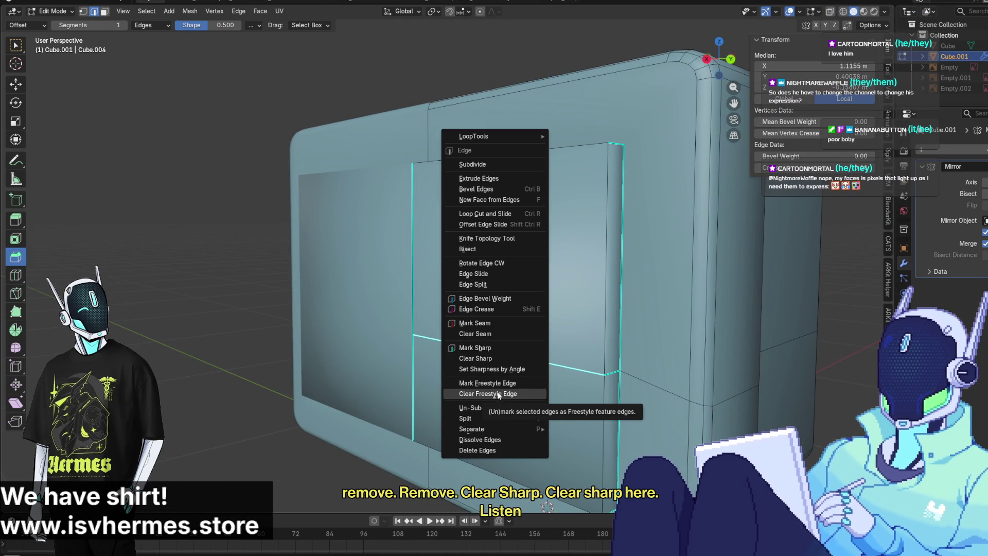
{"action": "left_click", "coordinate": [499, 359]}
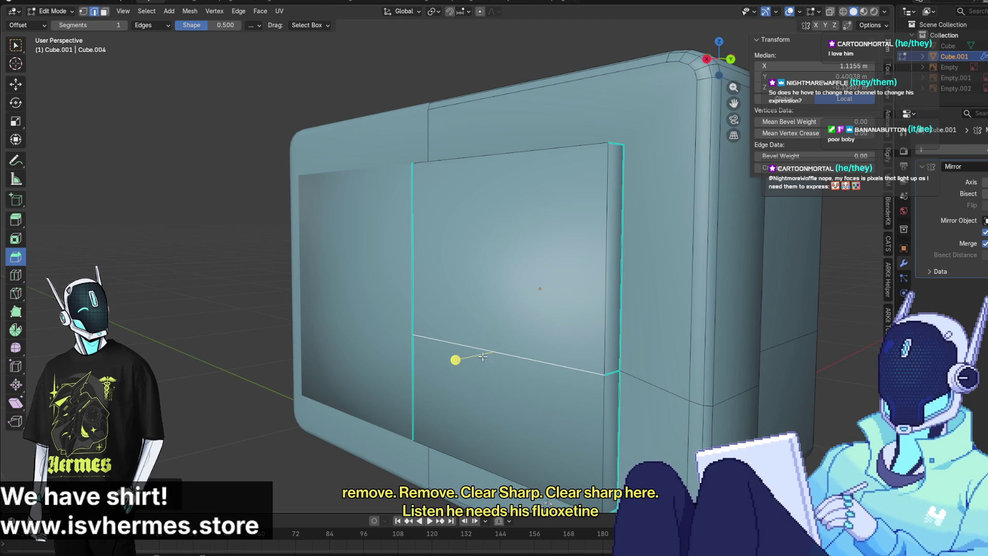
Clear Sharp from the panel's upper and lower vertical side edges
{"action": "left_click", "coordinate": [415, 321]}
{"action": "left_click", "coordinate": [414, 372], "text": "shift"}
{"action": "key", "text": "ctrl+e"}
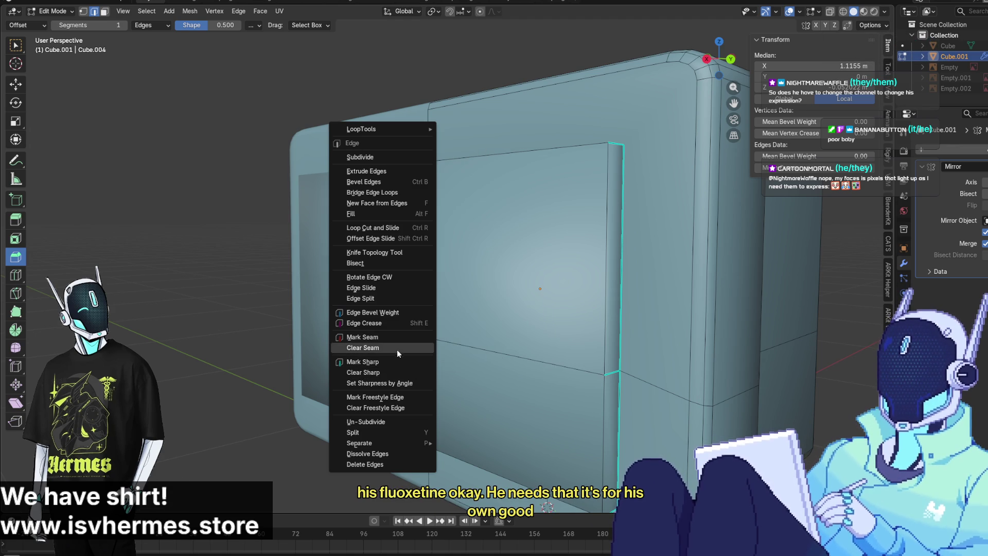
{"action": "left_click", "coordinate": [397, 372]}
{"action": "mouse_move", "coordinate": [396, 372]}
{"action": "middle_mouse_down"}
{"action": "mouse_move", "coordinate": [546, 264]}
{"action": "mouse_move", "coordinate": [546, 344]}
{"action": "middle_mouse_up"}
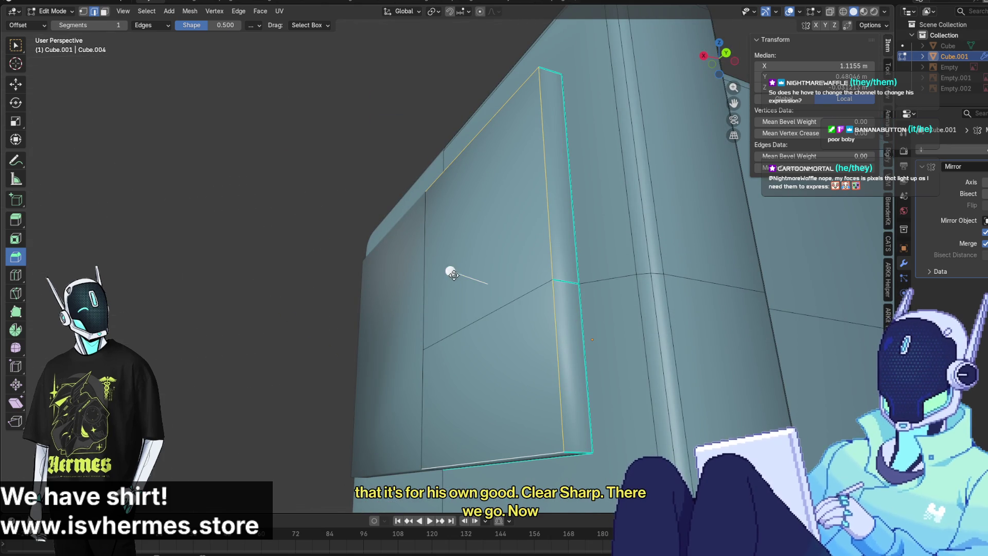
Trial-bevel the panel edges, cycling Width, Depth, Percent and Absolute modes, then undo it
{"action": "left_click_drag", "start_coordinate": [451, 273], "coordinate": [427, 281]}
{"action": "scroll", "coordinate": [435, 271], "scroll_direction": "up", "scroll_amount": 2}
{"action": "scroll", "coordinate": [432, 272], "scroll_direction": "up", "scroll_amount": 1}
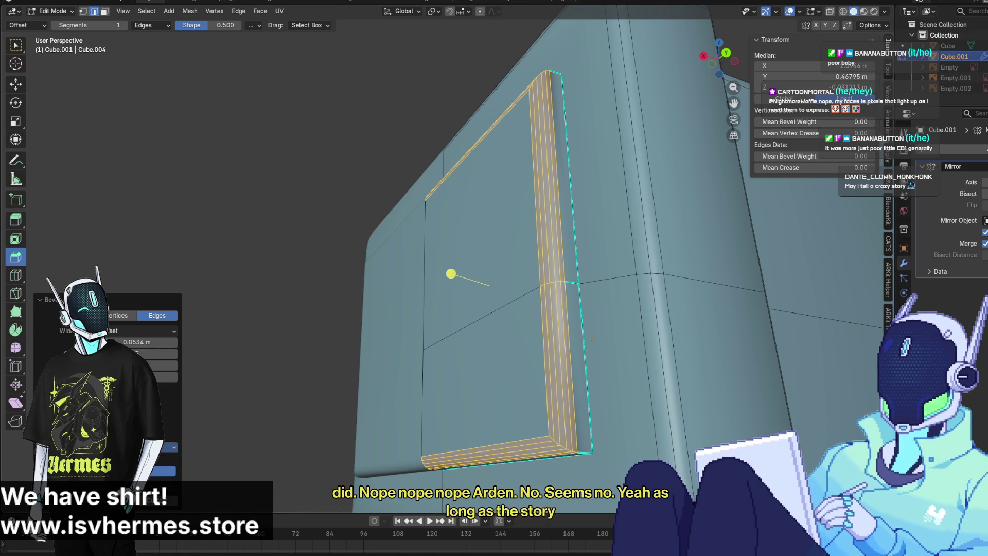
{"action": "left_click", "coordinate": [144, 330]}
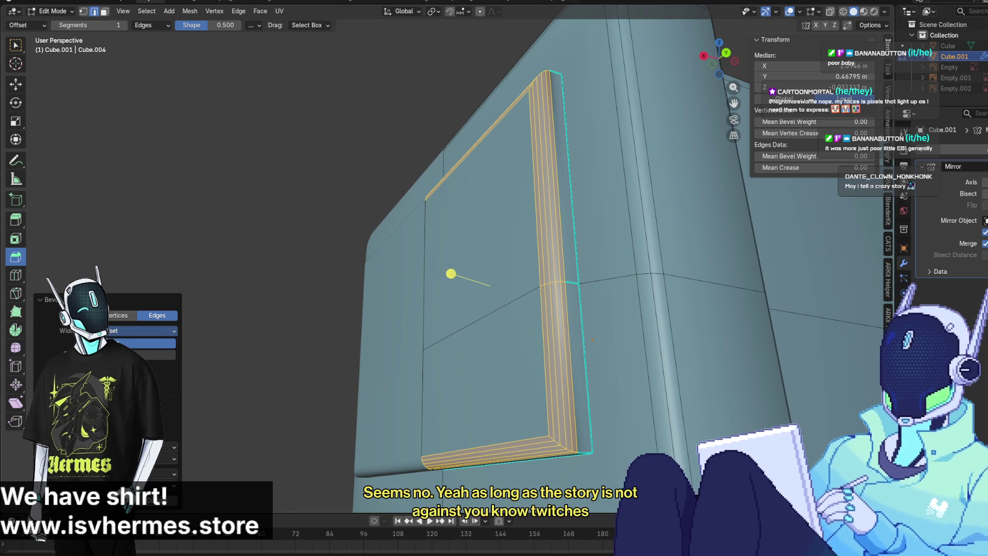
{"action": "left_click", "coordinate": [132, 341]}
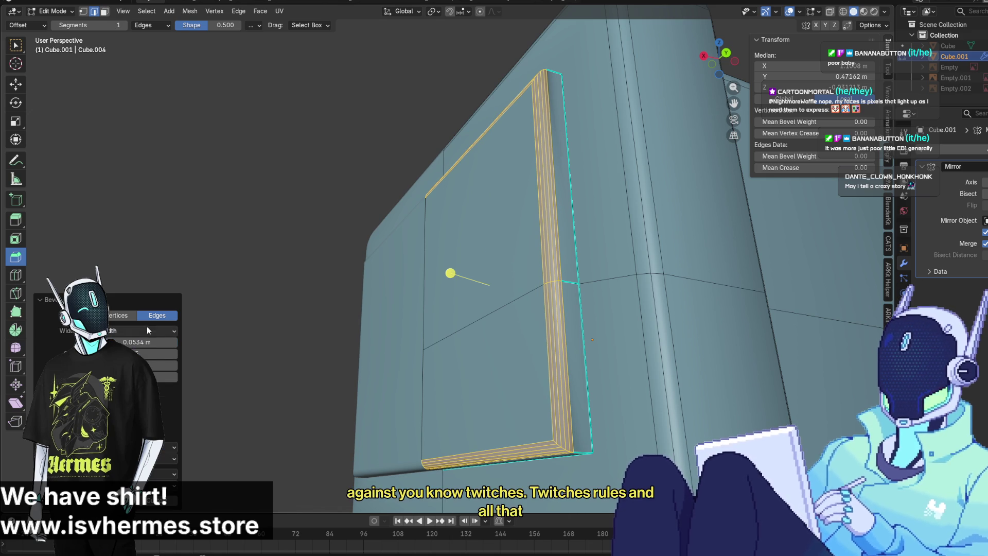
{"action": "left_click", "coordinate": [147, 330]}
{"action": "left_click", "coordinate": [154, 366]}
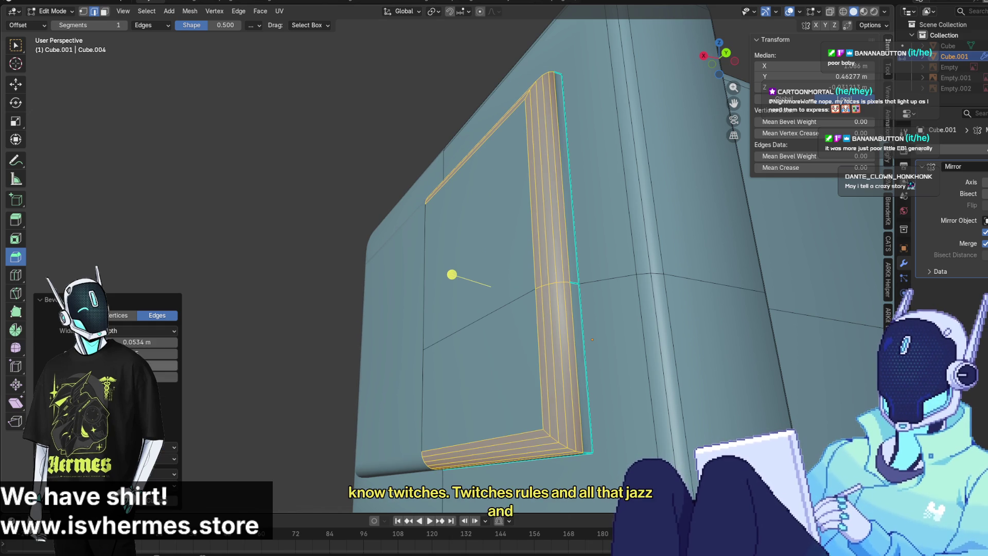
{"action": "left_click", "coordinate": [145, 333]}
{"action": "left_click", "coordinate": [144, 342]}
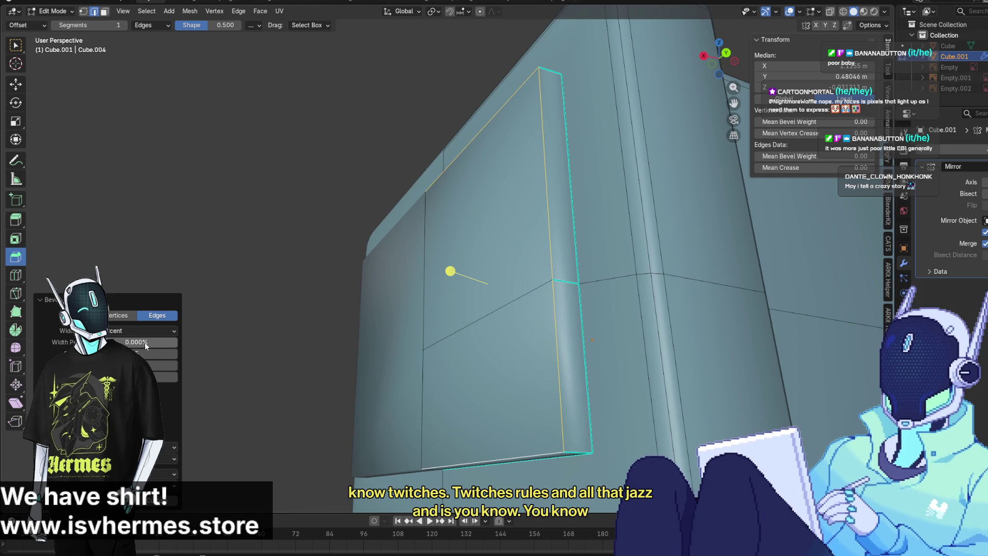
{"action": "left_click", "coordinate": [131, 330]}
{"action": "left_click", "coordinate": [141, 354]}
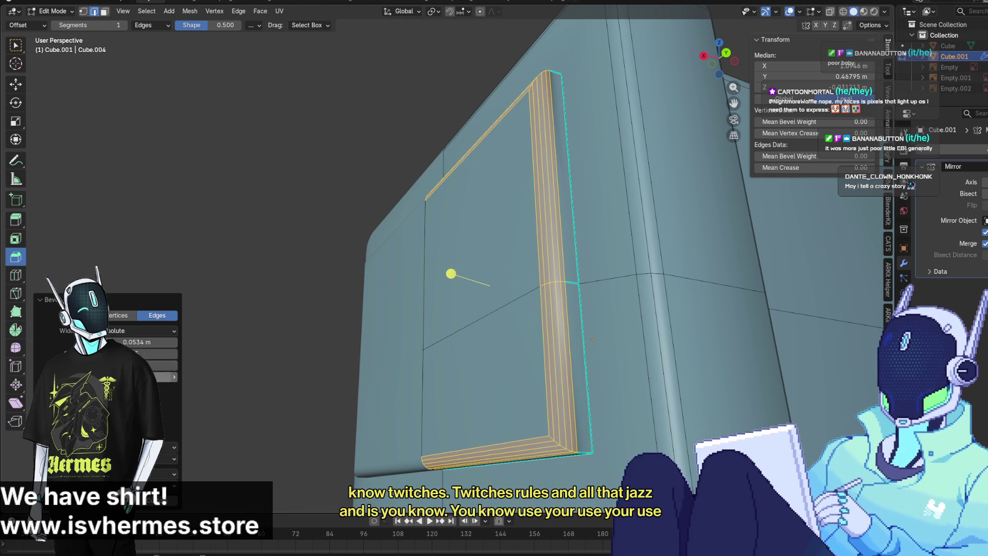
{"action": "left_click", "coordinate": [146, 337]}
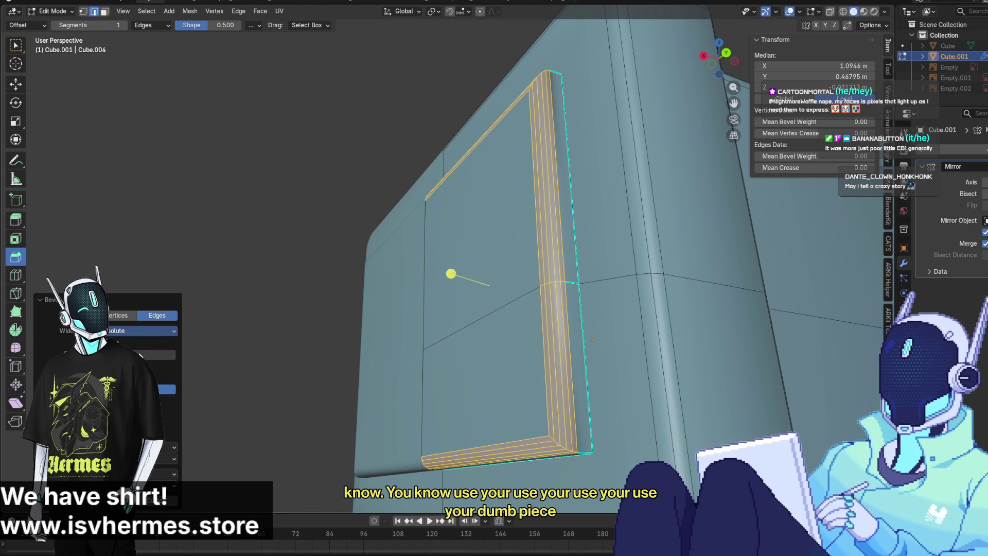
{"action": "left_click", "coordinate": [144, 370]}
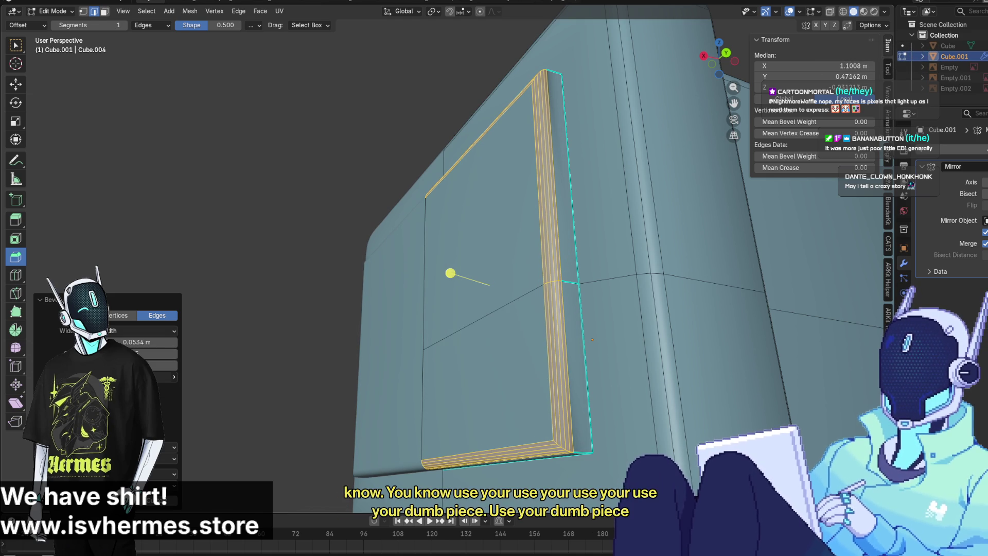
{"action": "key", "text": "ctrl+z"}
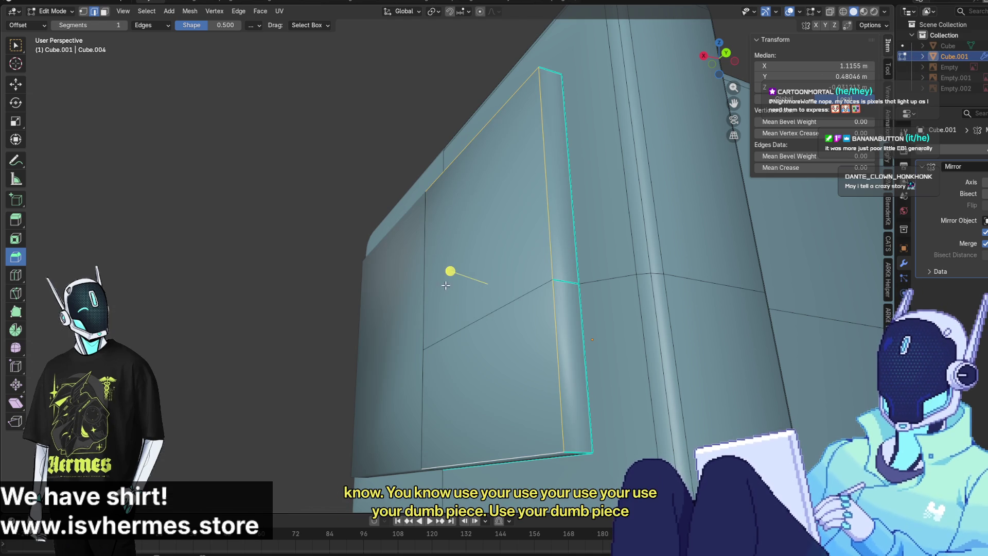
Bevel the panel's outer edge again with four segments, about 0.06 m wide
{"action": "left_click_drag", "start_coordinate": [445, 285], "coordinate": [439, 275]}
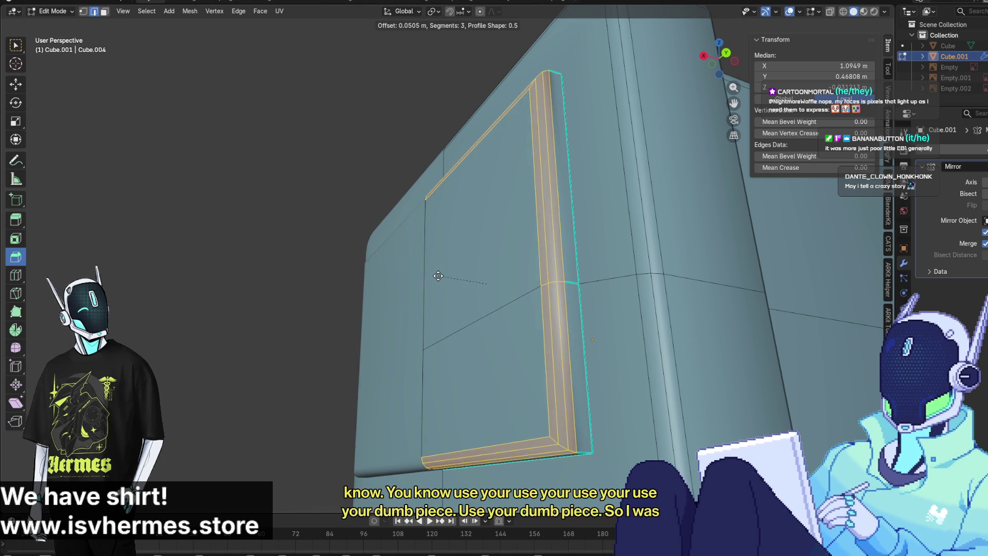
{"action": "scroll", "coordinate": [440, 276], "scroll_direction": "up", "scroll_amount": 2}
{"action": "scroll", "coordinate": [440, 277], "scroll_direction": "up", "scroll_amount": 1}
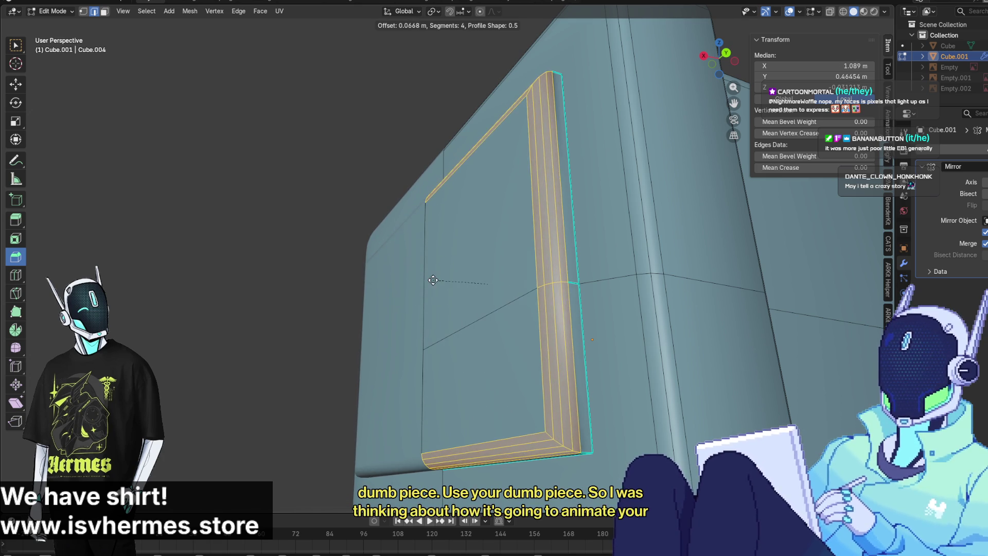
{"action": "left_click", "coordinate": [436, 281]}
{"action": "mouse_move", "coordinate": [435, 281]}
{"action": "middle_mouse_down"}
{"action": "mouse_move", "coordinate": [443, 355]}
{"action": "mouse_move", "coordinate": [420, 346]}
{"action": "mouse_move", "coordinate": [412, 359]}
{"action": "mouse_move", "coordinate": [416, 346]}
{"action": "mouse_move", "coordinate": [449, 397]}
{"action": "mouse_move", "coordinate": [554, 326]}
{"action": "mouse_move", "coordinate": [446, 335]}
{"action": "middle_mouse_up"}
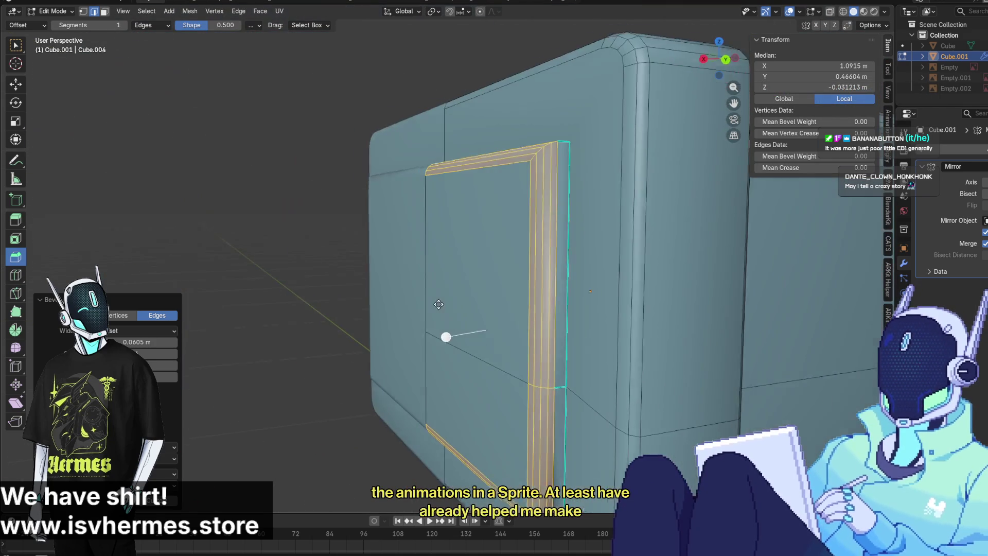
Select two neighbouring edges along the panel's side
{"action": "left_click", "coordinate": [573, 377]}
{"action": "middle_click_drag", "start_coordinate": [573, 377], "coordinate": [530, 308]}
{"action": "left_click", "coordinate": [527, 305]}
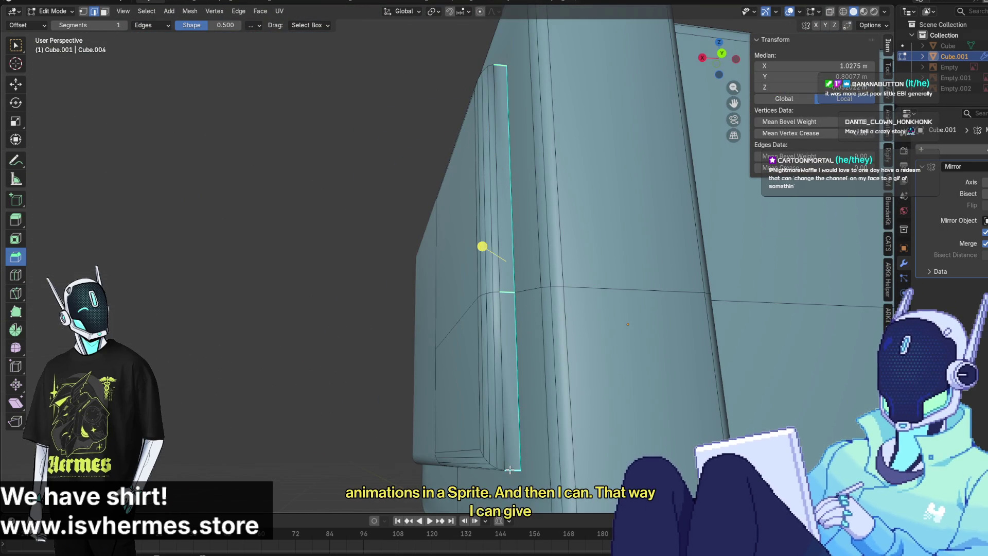
Clear the sharp marking from the selected panel side edge
{"action": "right_click", "coordinate": [509, 469]}
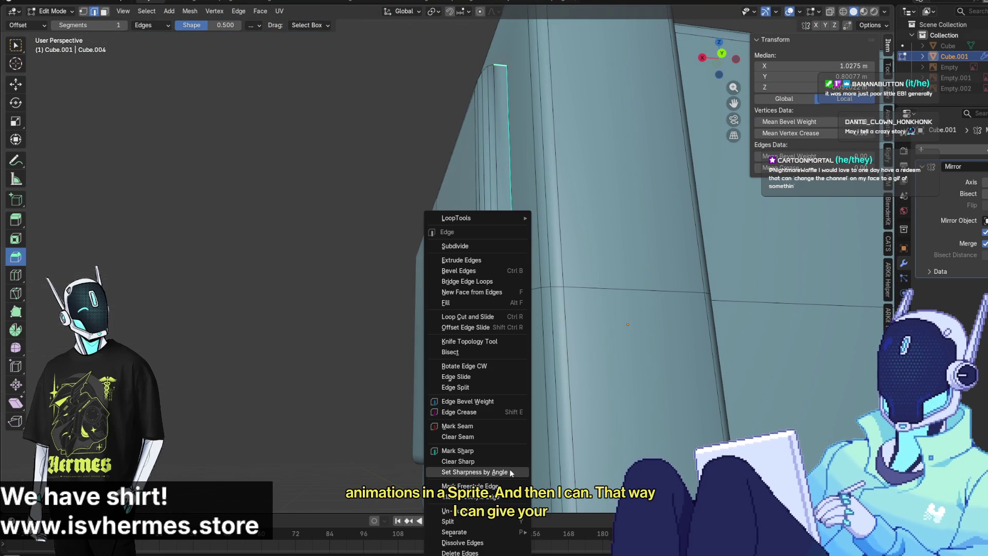
{"action": "left_click", "coordinate": [485, 461]}
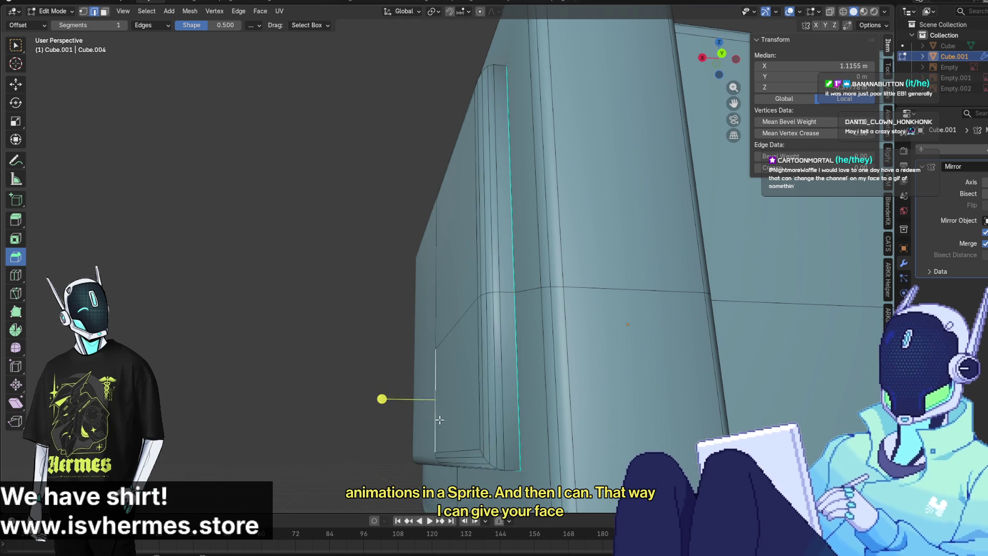
{"action": "middle_click_drag", "start_coordinate": [463, 479], "coordinate": [439, 500]}
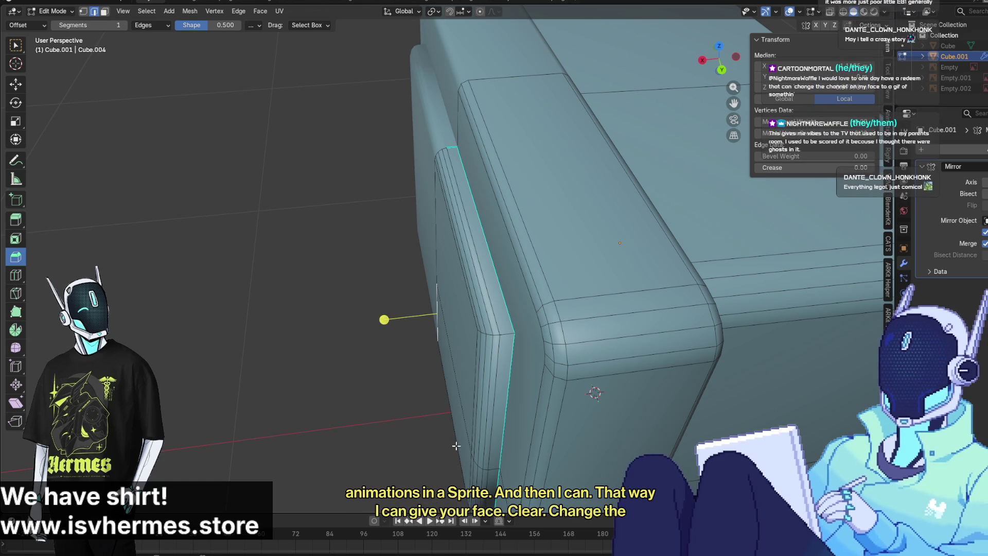
{"action": "middle_click_drag", "start_coordinate": [467, 463], "coordinate": [585, 416]}
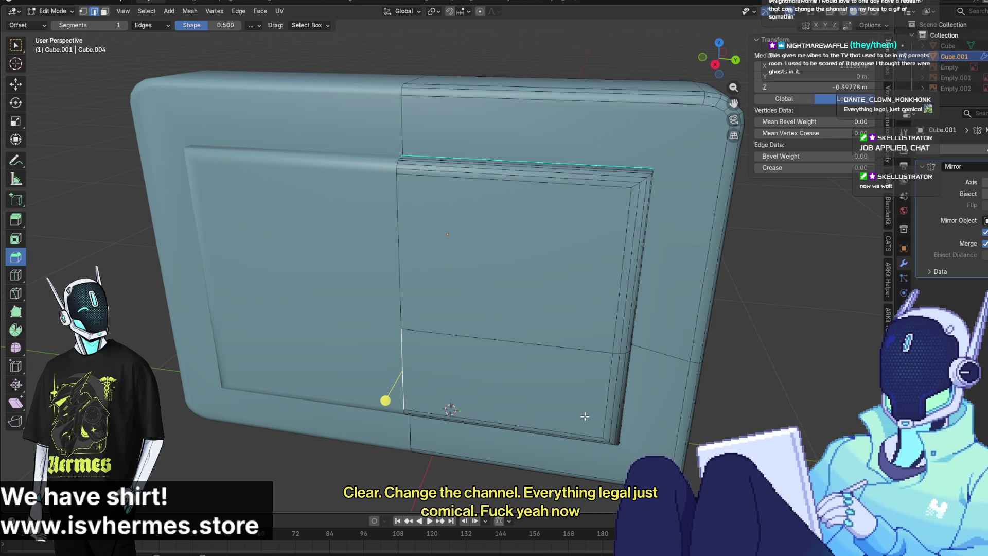
{"action": "mouse_move", "coordinate": [585, 416]}
{"action": "middle_mouse_down"}
{"action": "mouse_move", "coordinate": [528, 334]}
{"action": "mouse_move", "coordinate": [572, 143]}
{"action": "mouse_move", "coordinate": [555, 244]}
{"action": "middle_mouse_up"}
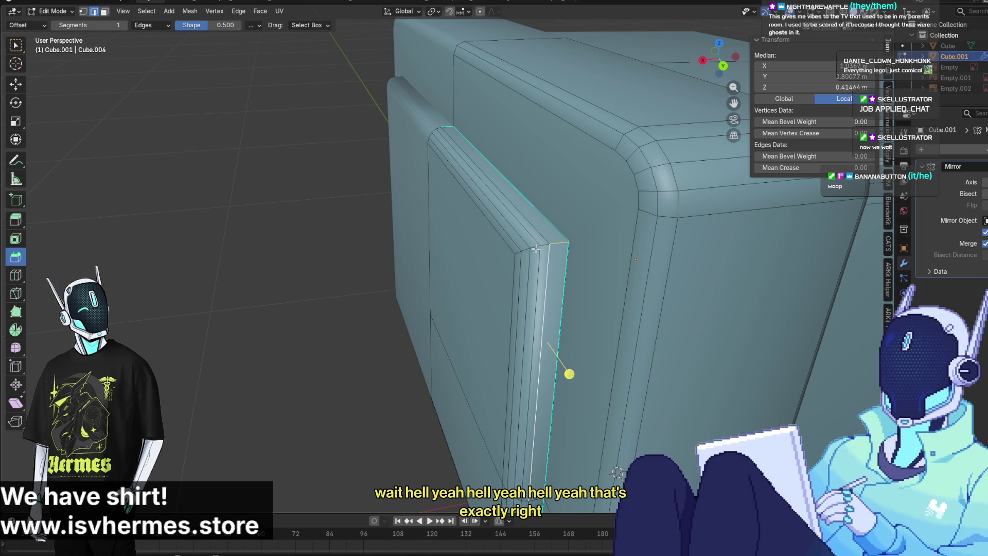
Add the panel's upper edge and bevel the corners with three segments, about 0.064 m
{"action": "left_click", "coordinate": [550, 244], "text": "shift"}
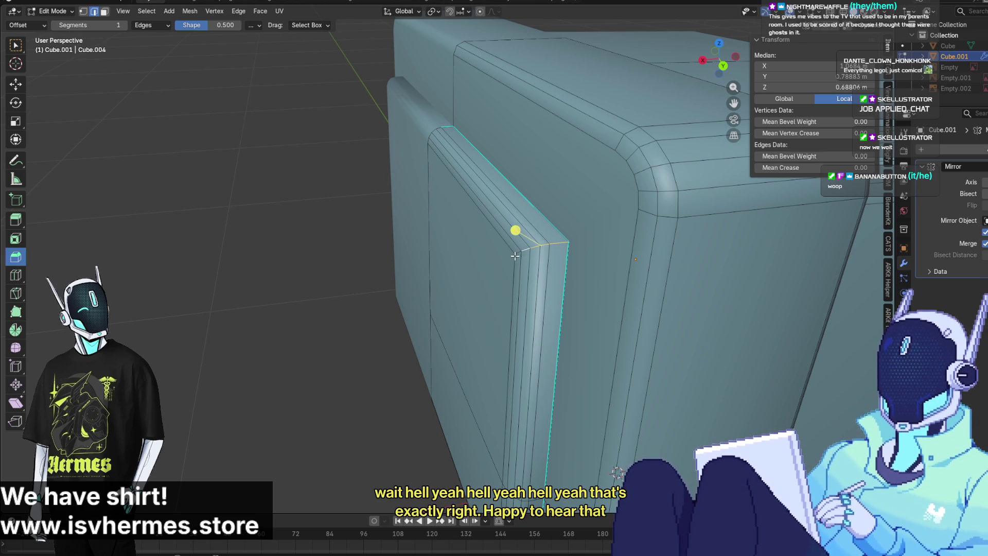
{"action": "middle_click_drag", "start_coordinate": [537, 279], "coordinate": [607, 278]}
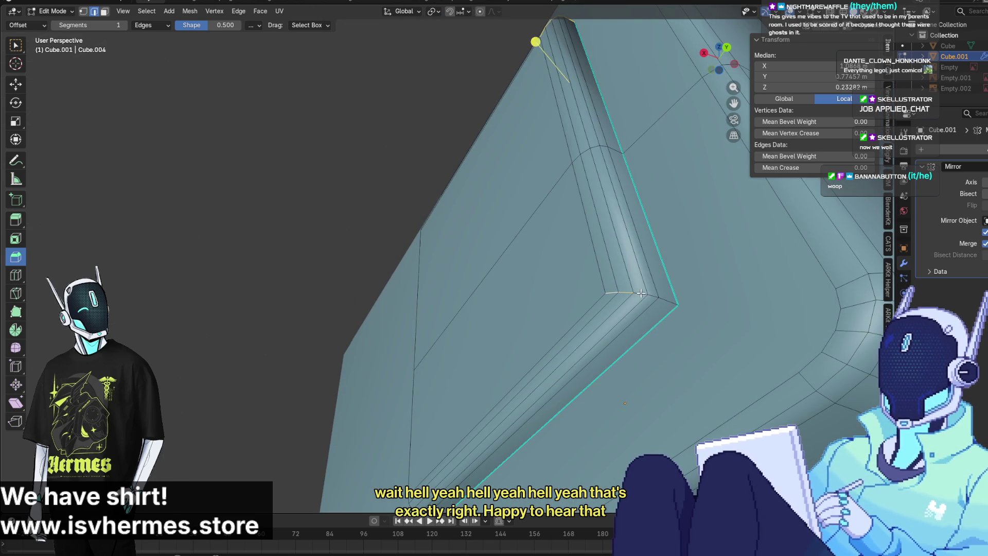
{"action": "middle_click_drag", "start_coordinate": [653, 297], "coordinate": [464, 196]}
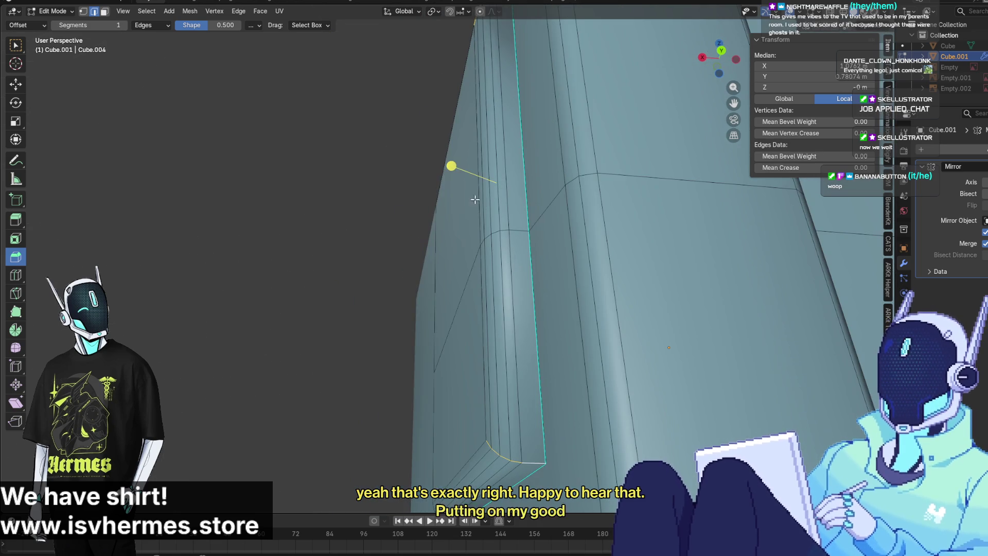
{"action": "key", "text": "ctrl+b"}
{"action": "scroll", "coordinate": [445, 174], "scroll_direction": "up", "scroll_amount": 3}
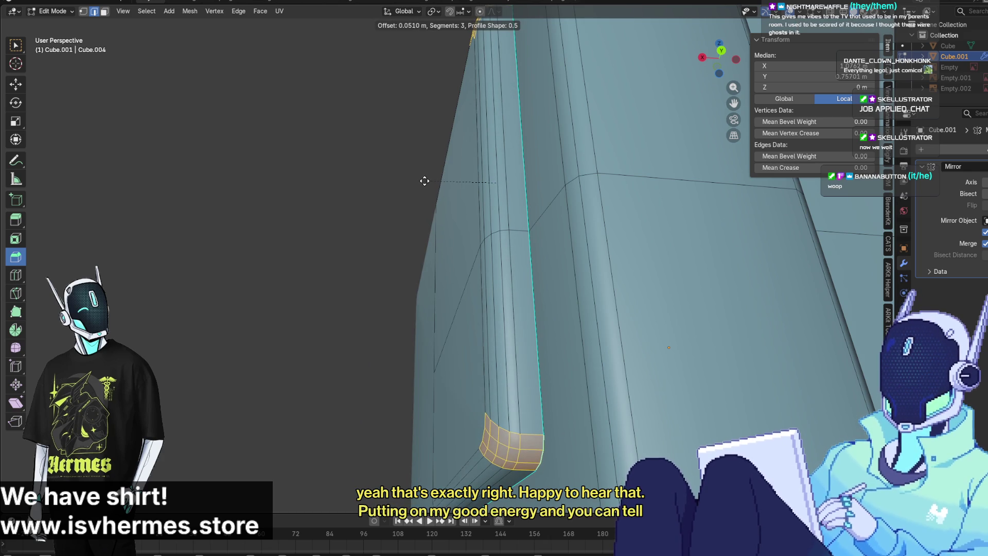
{"action": "left_click", "coordinate": [424, 185]}
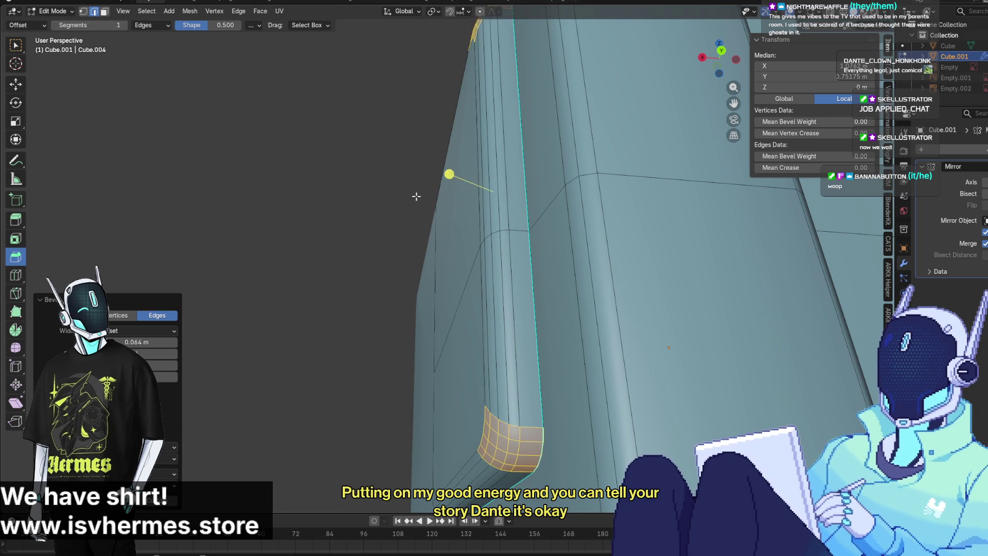
{"action": "scroll", "coordinate": [414, 194], "scroll_direction": "down", "scroll_amount": 5}
{"action": "mouse_move", "coordinate": [414, 194]}
{"action": "middle_mouse_down"}
{"action": "mouse_move", "coordinate": [525, 308]}
{"action": "mouse_move", "coordinate": [509, 246]}
{"action": "mouse_move", "coordinate": [568, 294]}
{"action": "middle_mouse_up"}
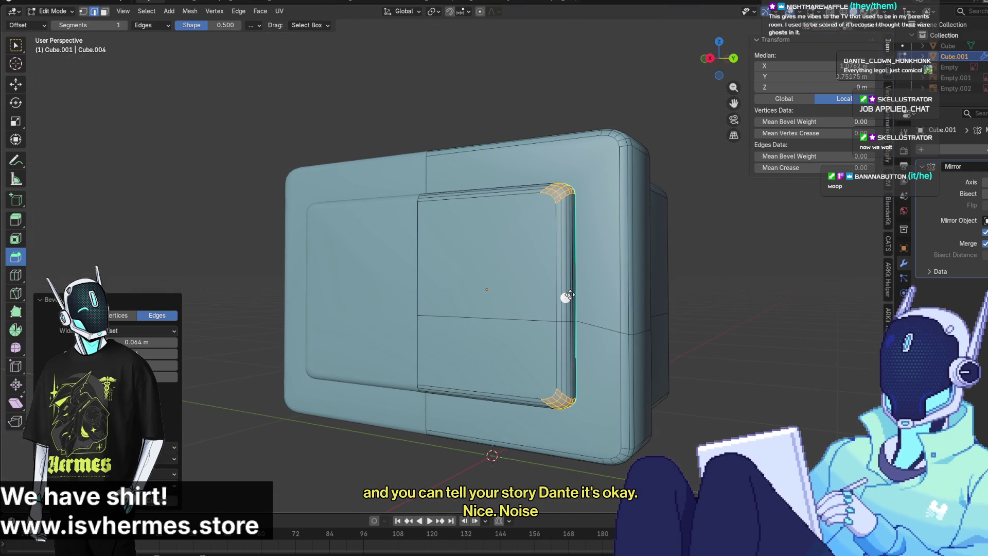
Dissolve the horizontal edge across the raised panel
{"action": "left_click", "coordinate": [520, 323]}
{"action": "right_click", "coordinate": [341, 237]}
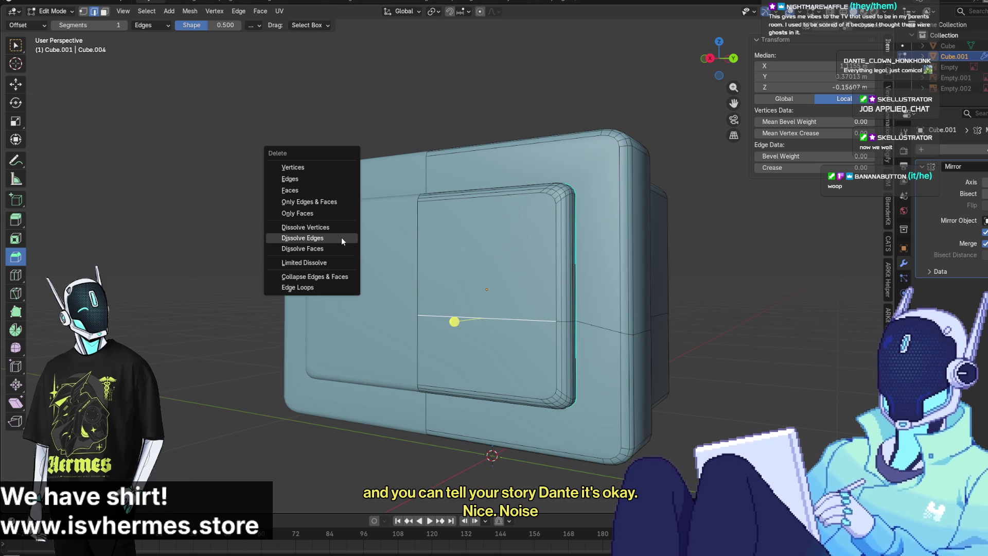
{"action": "left_click", "coordinate": [341, 237]}
{"action": "middle_click_drag", "start_coordinate": [337, 239], "coordinate": [463, 252]}
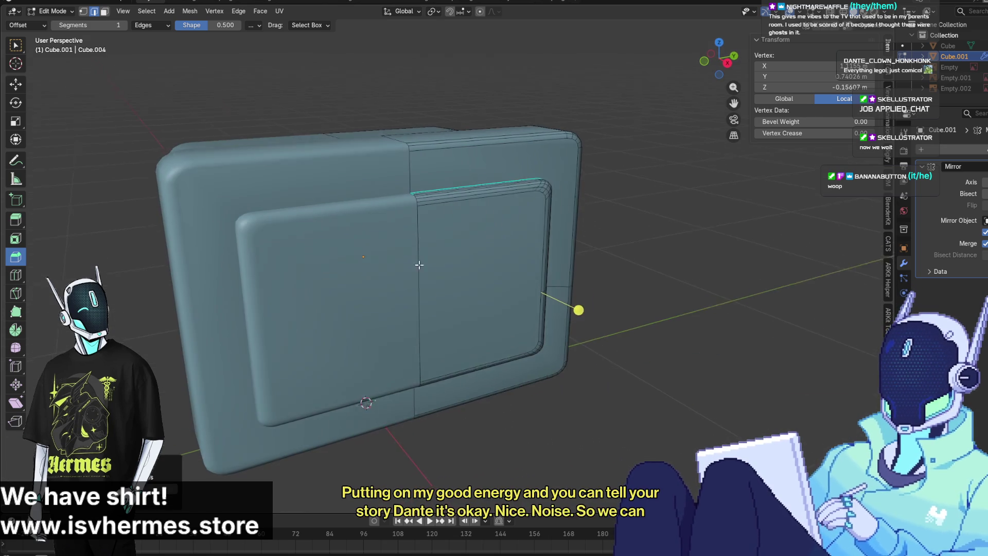
Deselect, check the TV head in Right Orthographic view, then switch to wireframe shading
{"action": "left_click", "coordinate": [613, 267]}
{"action": "mouse_move", "coordinate": [613, 266]}
{"action": "middle_mouse_down"}
{"action": "mouse_move", "coordinate": [501, 256]}
{"action": "mouse_move", "coordinate": [563, 209]}
{"action": "mouse_move", "coordinate": [577, 278]}
{"action": "mouse_move", "coordinate": [608, 220]}
{"action": "mouse_move", "coordinate": [512, 216]}
{"action": "middle_mouse_up"}
{"action": "scroll", "coordinate": [753, 106], "scroll_direction": "up", "scroll_amount": 2}
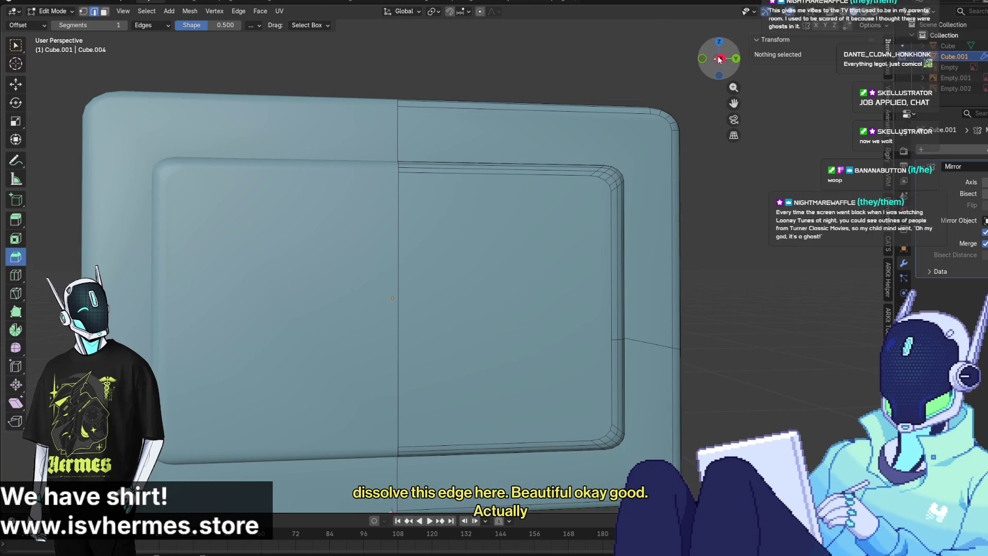
{"action": "key", "text": "KP_3"}
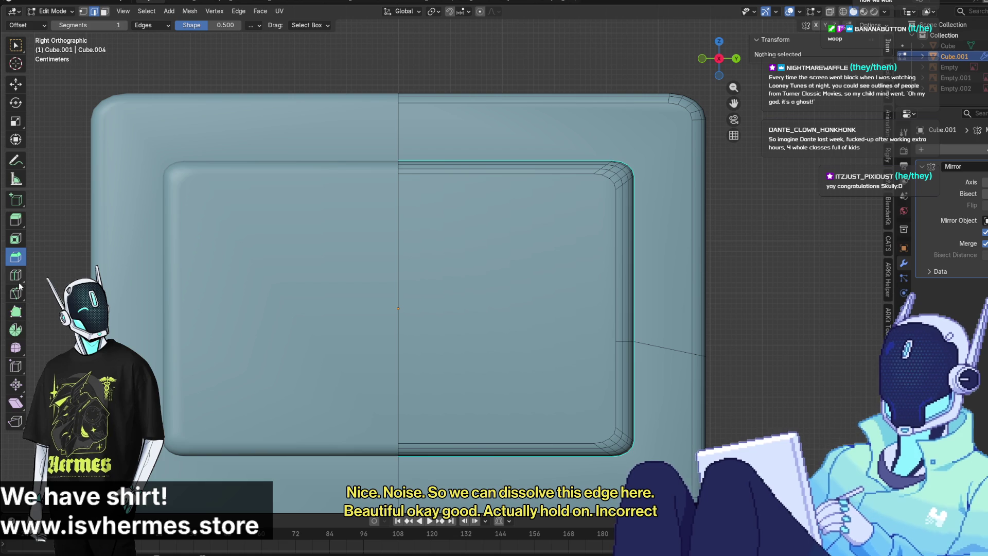
{"action": "mouse_move", "coordinate": [439, 417]}
{"action": "middle_mouse_down"}
{"action": "mouse_move", "coordinate": [489, 448]}
{"action": "mouse_move", "coordinate": [544, 443]}
{"action": "middle_mouse_up"}
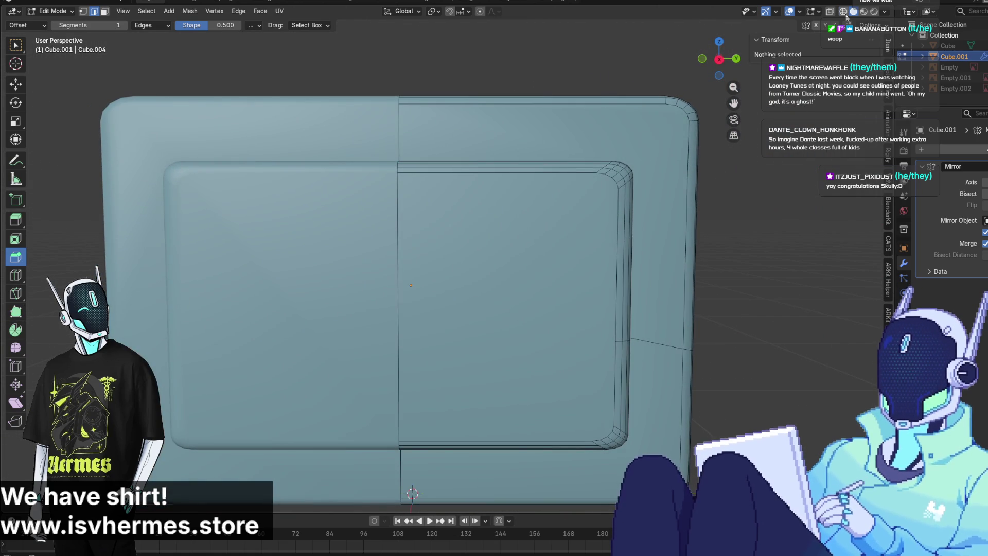
{"action": "left_click", "coordinate": [846, 15]}
Back in solid shading, mark the panel's front-face edge loop sharp and inspect the model
{"action": "left_click", "coordinate": [854, 11]}
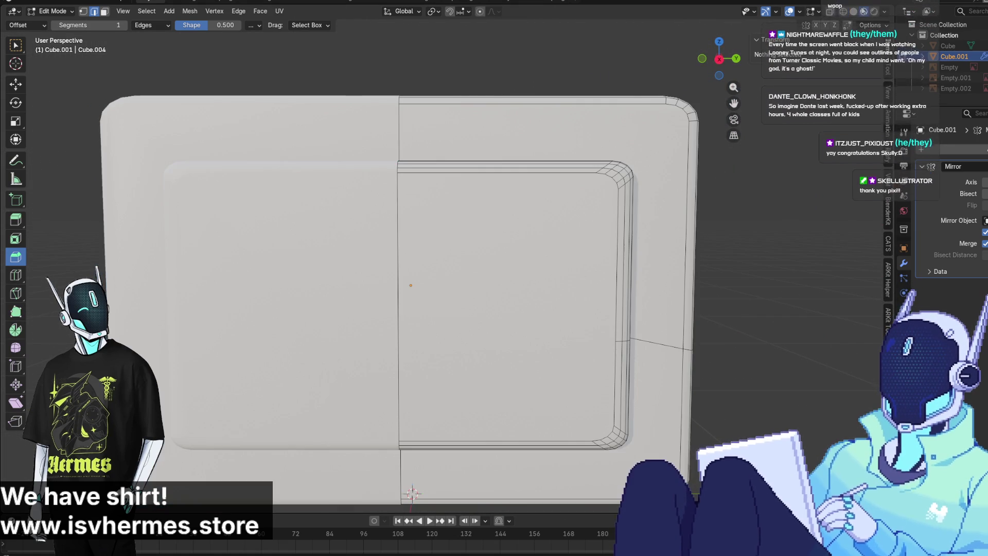
{"action": "mouse_move", "coordinate": [607, 298]}
{"action": "middle_mouse_down"}
{"action": "mouse_move", "coordinate": [627, 293]}
{"action": "mouse_move", "coordinate": [561, 298]}
{"action": "mouse_move", "coordinate": [582, 317]}
{"action": "middle_mouse_up"}
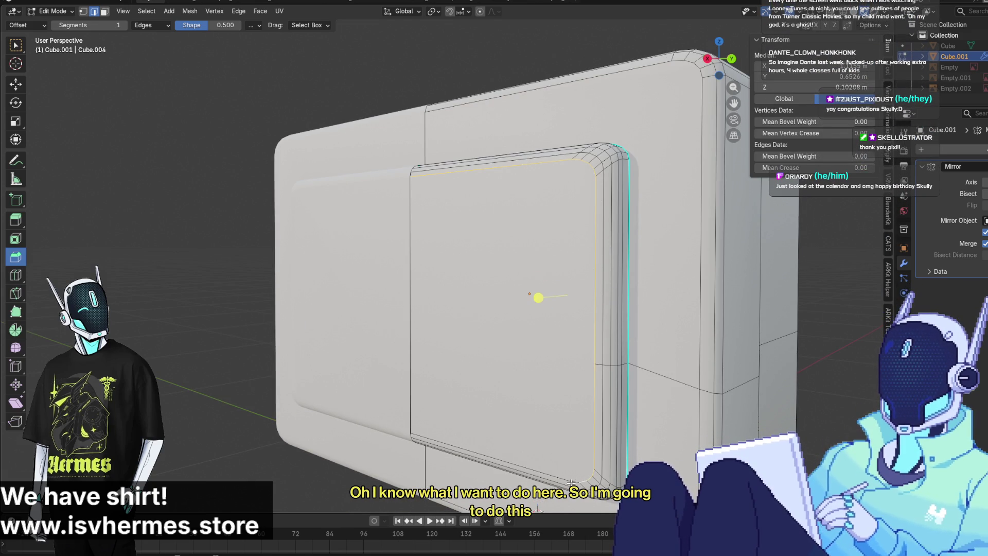
{"action": "right_click", "coordinate": [554, 477]}
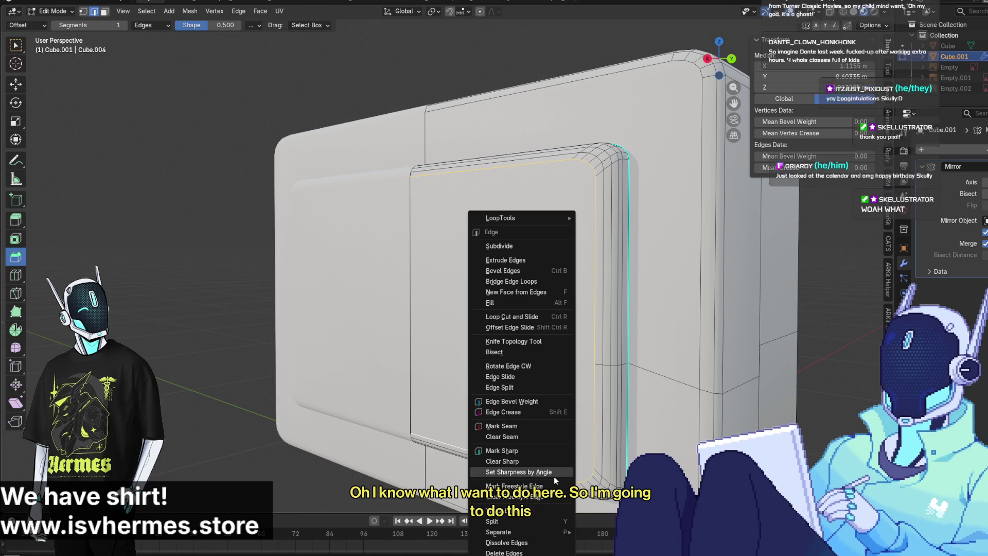
{"action": "left_click", "coordinate": [532, 451]}
{"action": "key", "text": "alt+a"}
{"action": "mouse_move", "coordinate": [538, 444]}
{"action": "middle_mouse_down"}
{"action": "mouse_move", "coordinate": [610, 470]}
{"action": "mouse_move", "coordinate": [600, 403]}
{"action": "middle_mouse_up"}
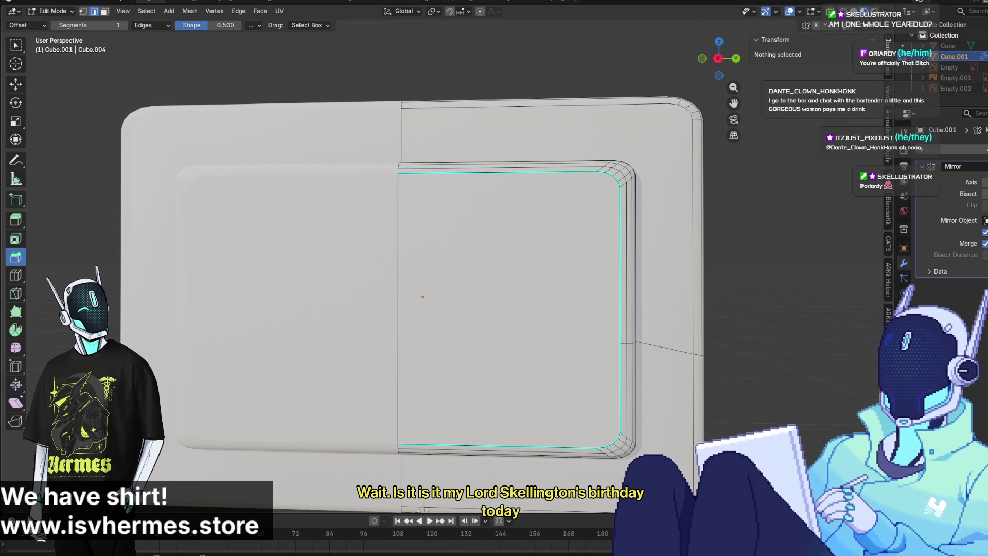
{"action": "mouse_move", "coordinate": [605, 268]}
{"action": "middle_mouse_down"}
{"action": "mouse_move", "coordinate": [524, 267]}
{"action": "mouse_move", "coordinate": [521, 276]}
{"action": "middle_mouse_up"}
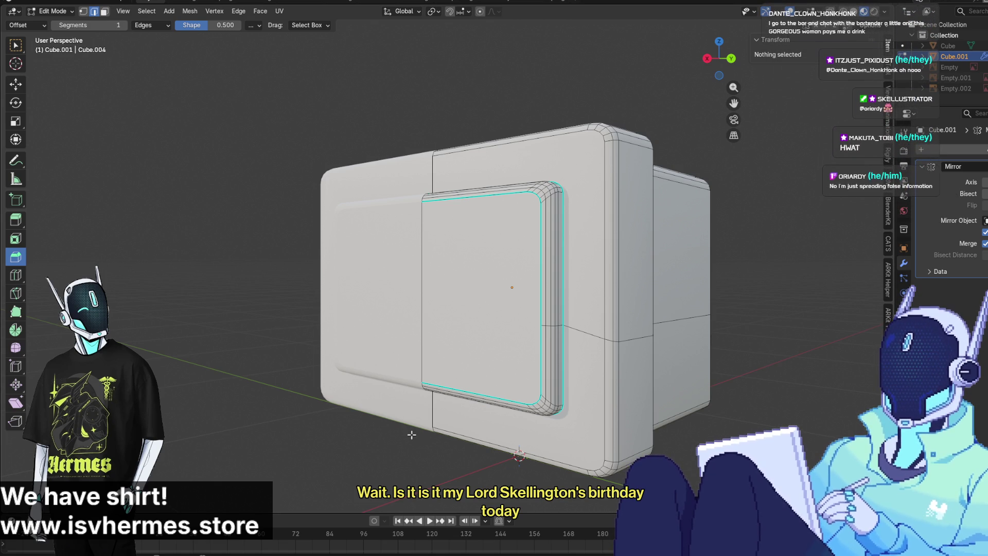
In Right Orthographic view, knife a horizontal cut across the front panel and confirm it
{"action": "mouse_move", "coordinate": [411, 402]}
{"action": "middle_mouse_down"}
{"action": "mouse_move", "coordinate": [387, 271]}
{"action": "mouse_move", "coordinate": [405, 262]}
{"action": "middle_mouse_up"}
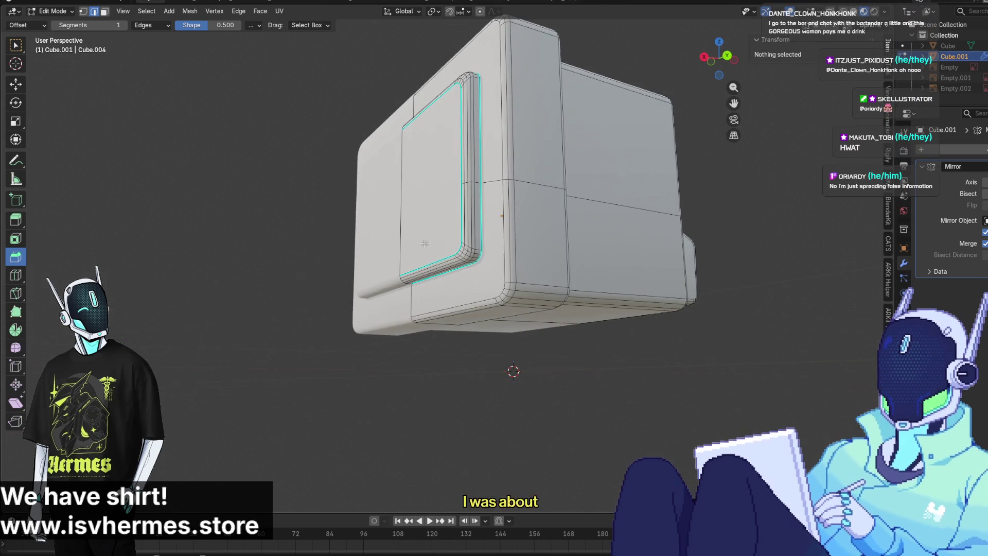
{"action": "scroll", "coordinate": [437, 266], "scroll_direction": "up", "scroll_amount": 5}
{"action": "middle_click_drag", "start_coordinate": [475, 270], "coordinate": [500, 245]}
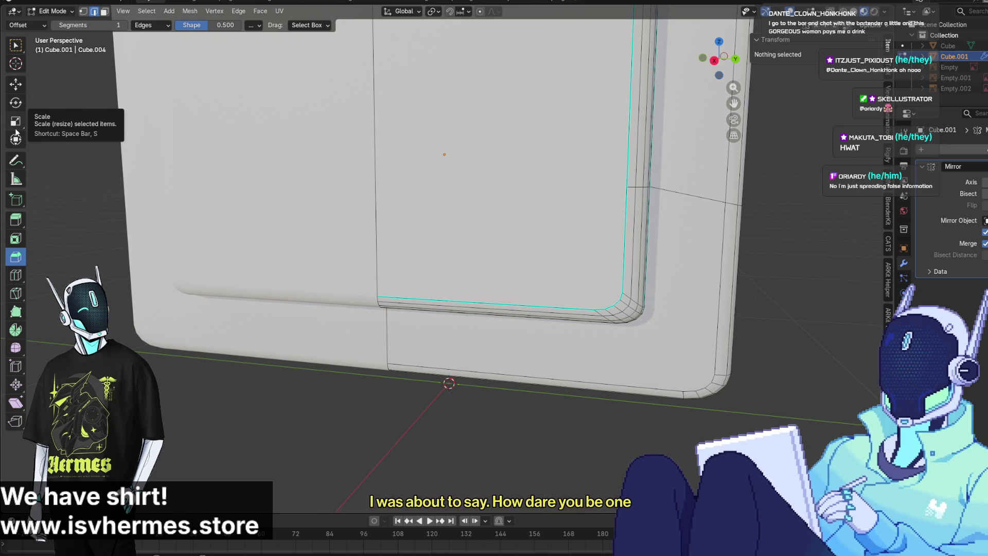
{"action": "left_click", "coordinate": [16, 274]}
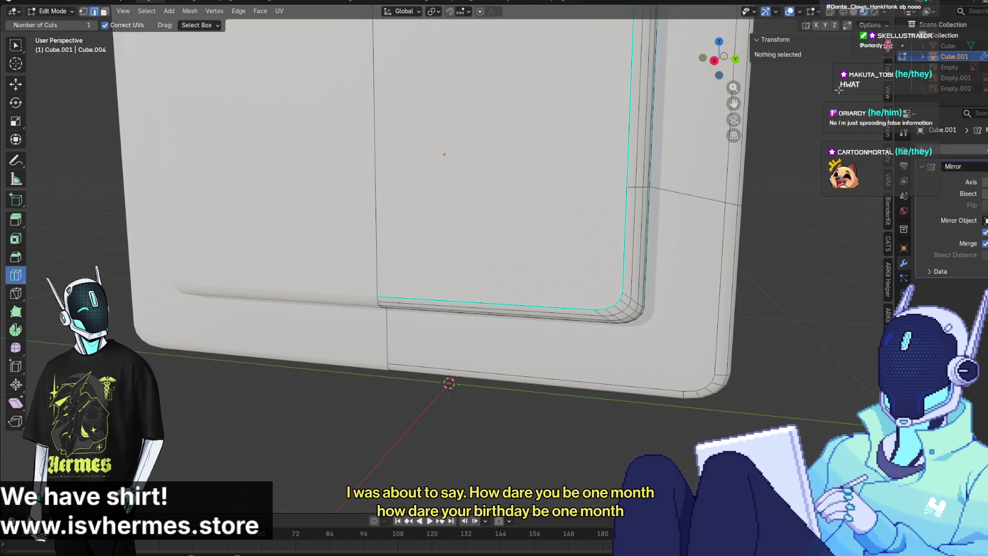
{"action": "key", "text": "KP_3"}
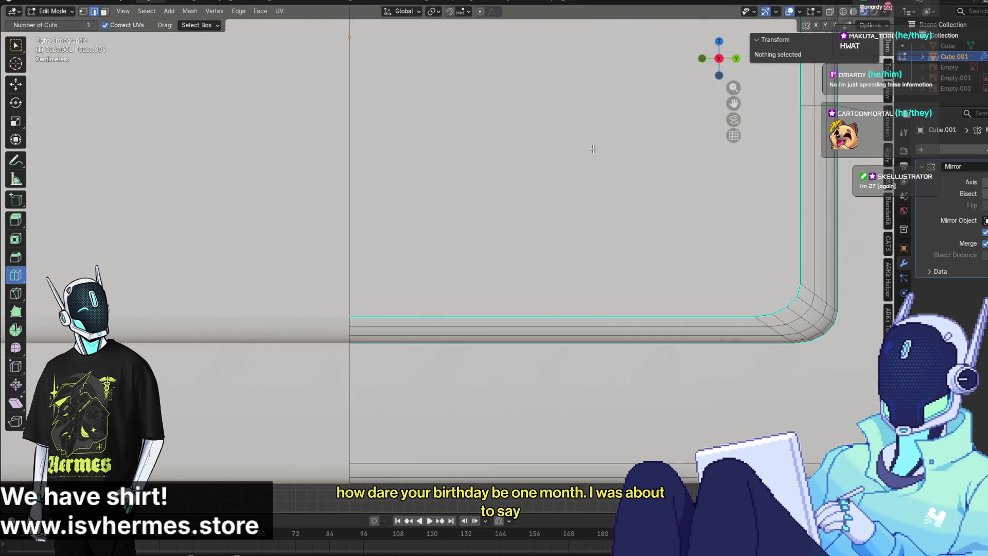
{"action": "middle_click_drag", "start_coordinate": [587, 179], "coordinate": [471, 305], "text": "shift"}
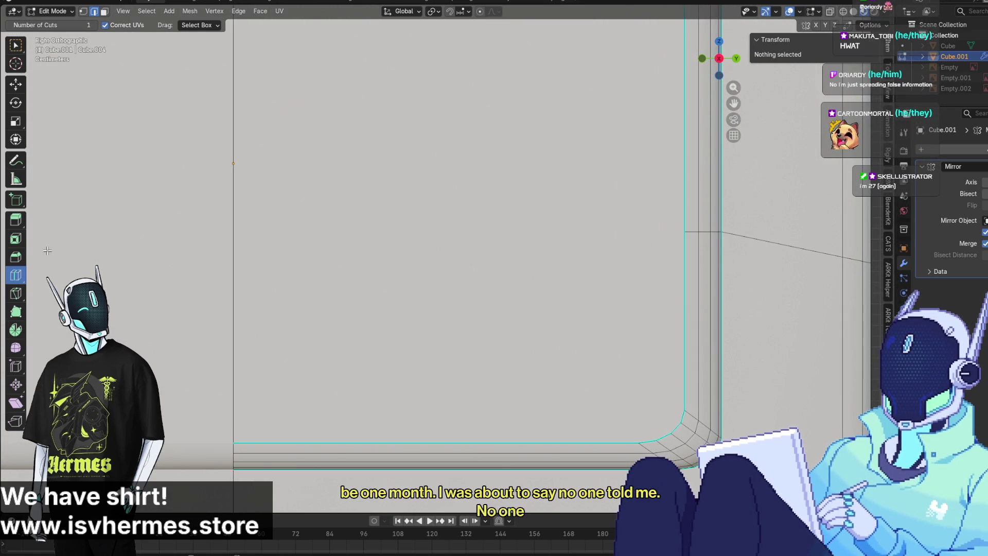
{"action": "left_click", "coordinate": [15, 293]}
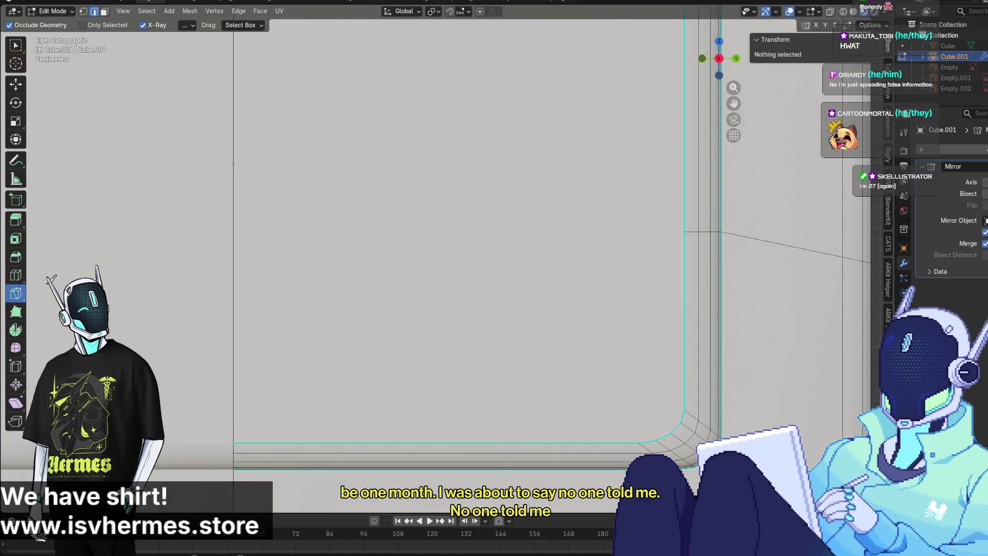
{"action": "left_click", "coordinate": [685, 231]}
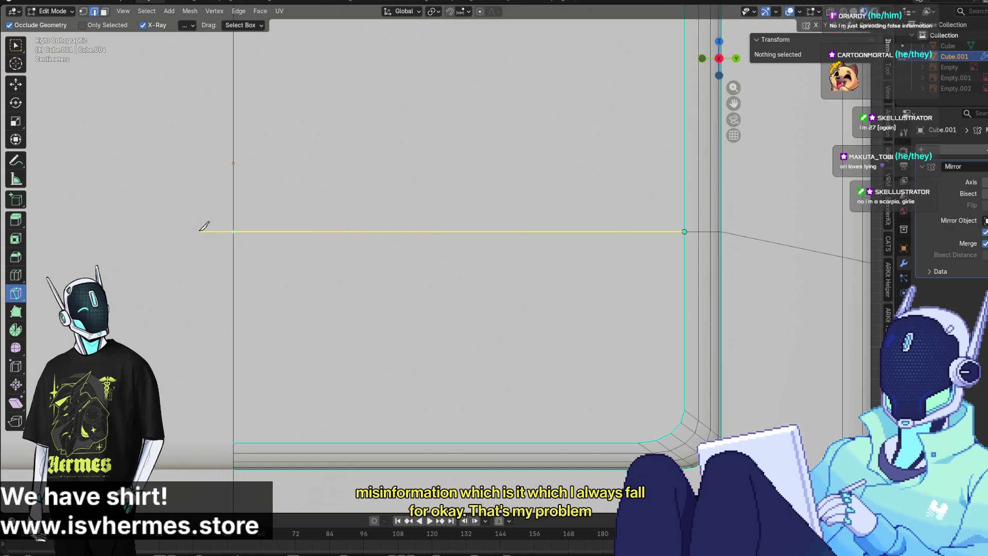
{"action": "key", "text": "Return"}
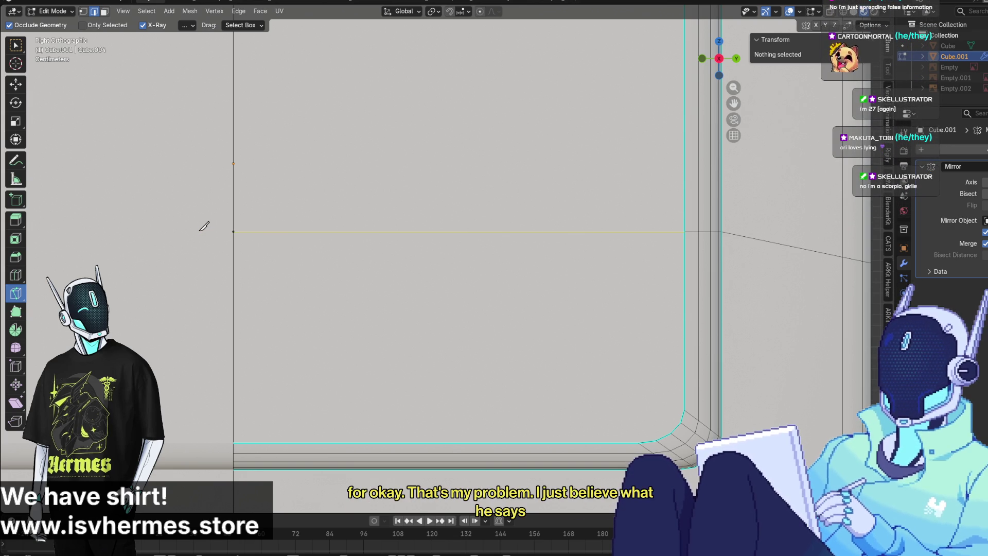
{"action": "scroll", "coordinate": [210, 221], "scroll_direction": "down", "scroll_amount": 4}
With the Move tool active, deselect everything and orbit into User Perspective
{"action": "left_click", "coordinate": [16, 83]}
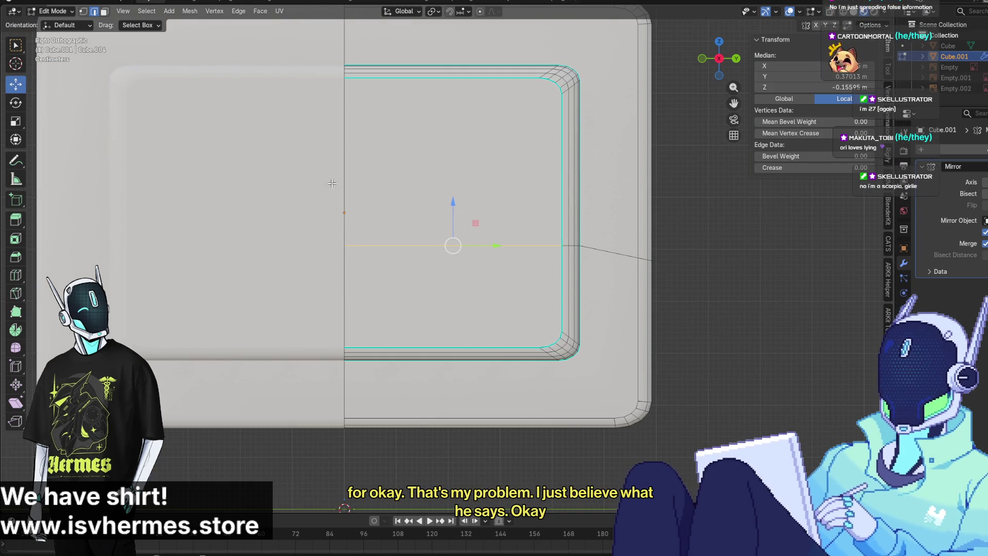
{"action": "left_click", "coordinate": [768, 322]}
{"action": "mouse_move", "coordinate": [769, 322]}
{"action": "middle_mouse_down"}
{"action": "mouse_move", "coordinate": [712, 346]}
{"action": "mouse_move", "coordinate": [743, 325]}
{"action": "mouse_move", "coordinate": [666, 331]}
{"action": "mouse_move", "coordinate": [818, 338]}
{"action": "mouse_move", "coordinate": [836, 388]}
{"action": "mouse_move", "coordinate": [882, 397]}
{"action": "mouse_move", "coordinate": [689, 322]}
{"action": "middle_mouse_up"}
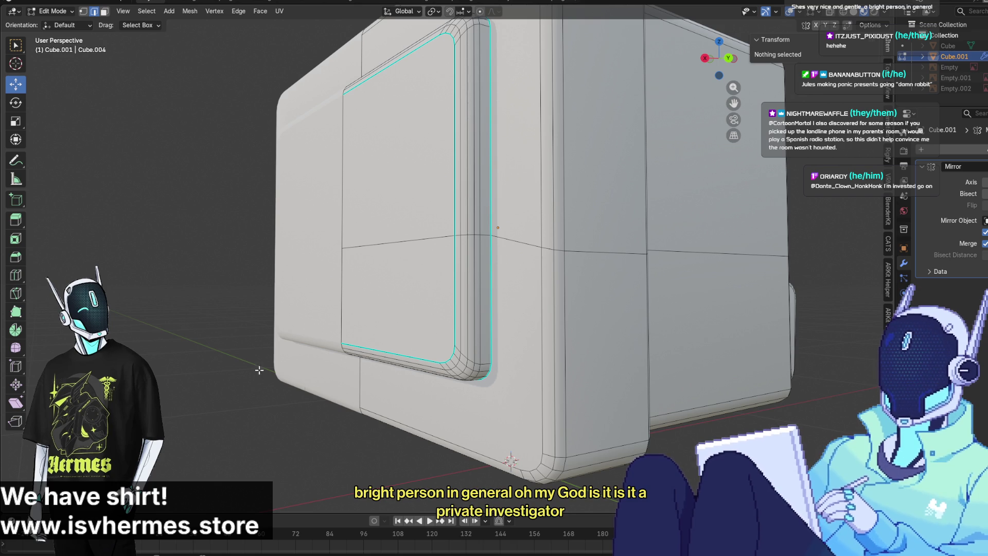
Orbit around the TV head and zoom in to inspect a front panel corner vertex
{"action": "key", "text": "KP_6"}
{"action": "key", "text": "KP_6"}
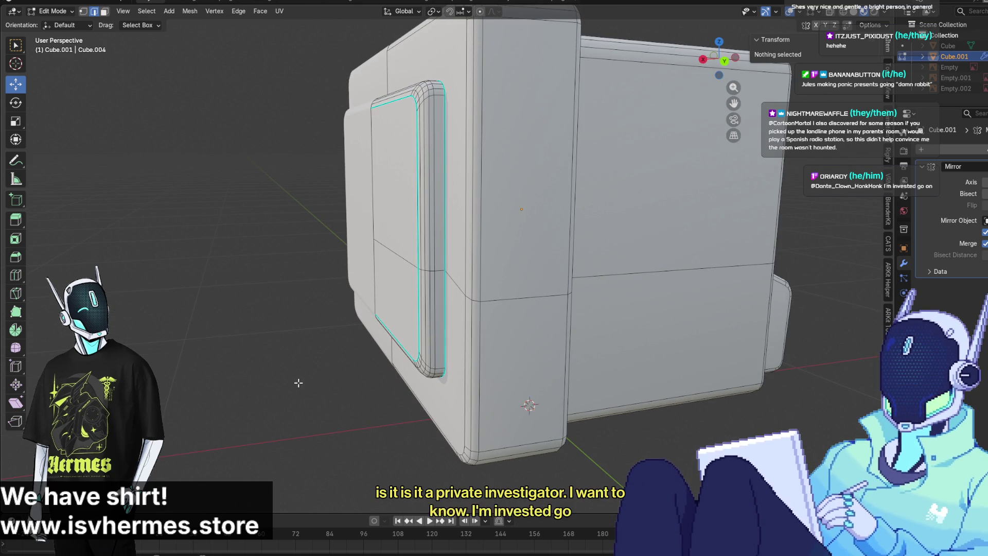
{"action": "mouse_move", "coordinate": [298, 382]}
{"action": "middle_mouse_down"}
{"action": "mouse_move", "coordinate": [320, 379]}
{"action": "mouse_move", "coordinate": [320, 401]}
{"action": "mouse_move", "coordinate": [379, 391]}
{"action": "middle_mouse_up"}
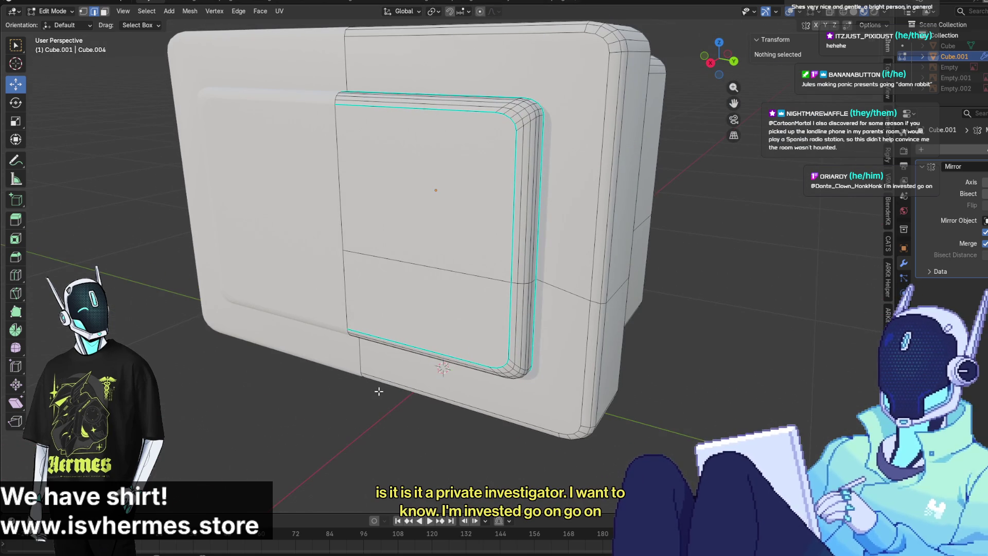
{"action": "scroll", "coordinate": [379, 390], "scroll_direction": "down", "scroll_amount": 2}
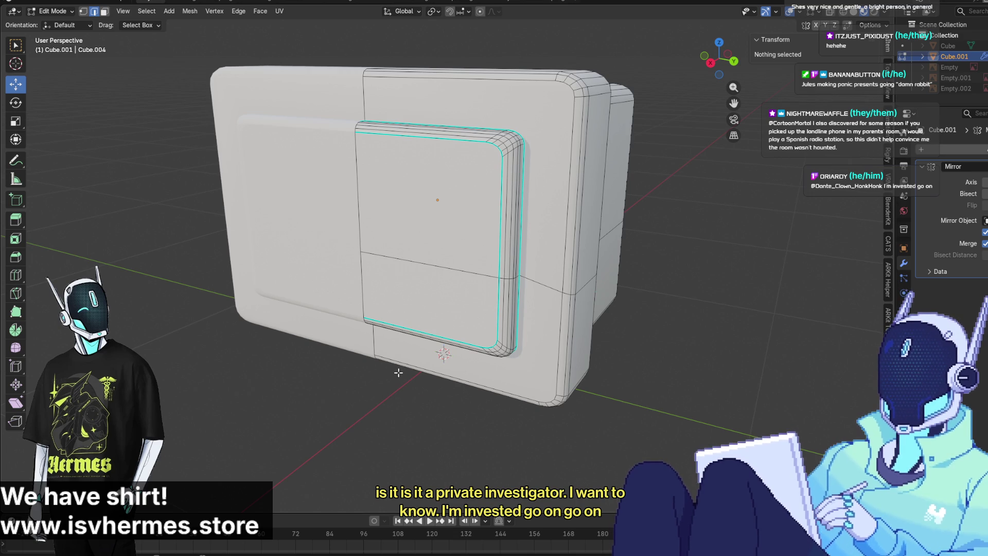
{"action": "mouse_move", "coordinate": [454, 333]}
{"action": "middle_mouse_down"}
{"action": "mouse_move", "coordinate": [514, 392]}
{"action": "mouse_move", "coordinate": [509, 383]}
{"action": "middle_mouse_up"}
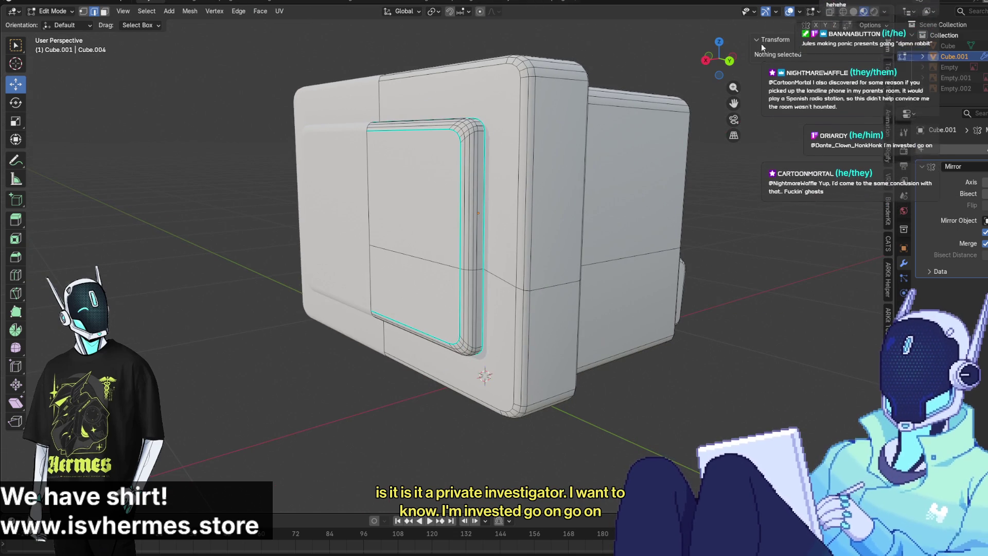
{"action": "left_click", "coordinate": [851, 15]}
{"action": "left_click", "coordinate": [686, 266]}
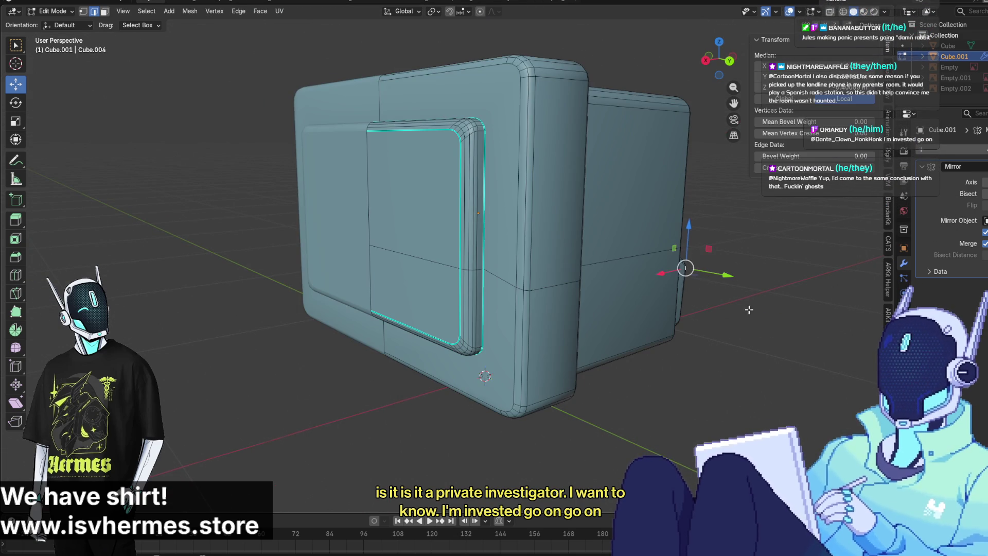
{"action": "key", "text": "KP_Decimal"}
{"action": "middle_click_drag", "start_coordinate": [686, 267], "coordinate": [705, 343]}
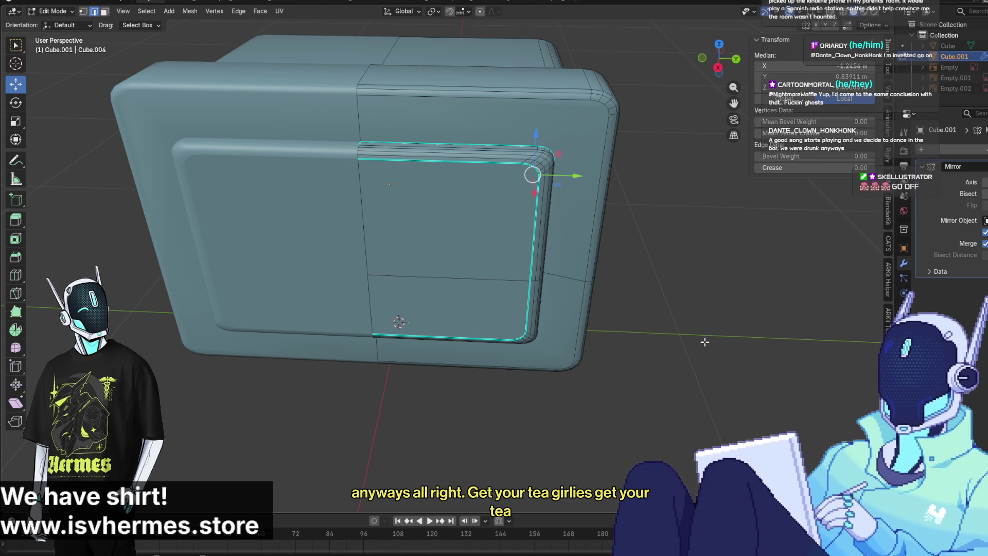
{"action": "left_click", "coordinate": [694, 288]}
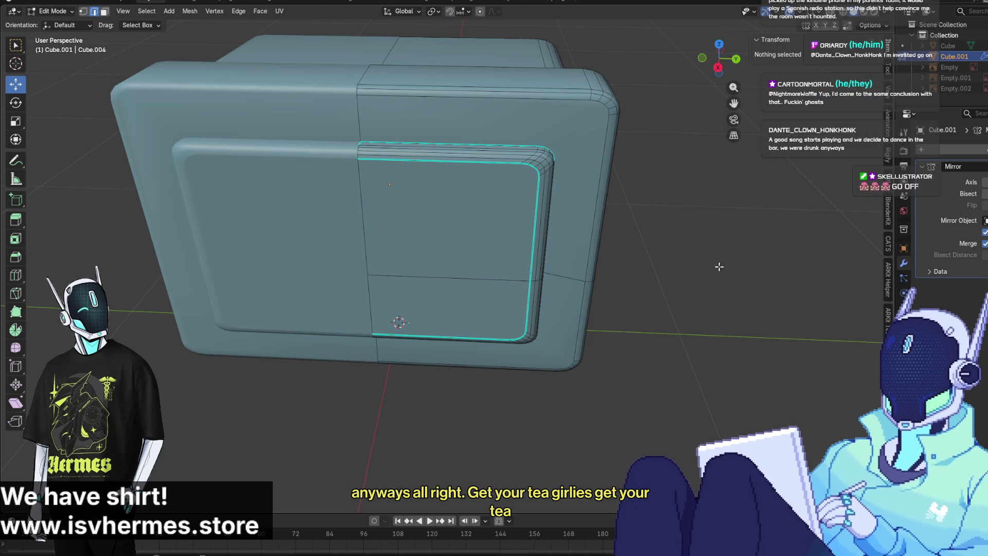
{"action": "mouse_move", "coordinate": [694, 288]}
{"action": "middle_mouse_down"}
{"action": "mouse_move", "coordinate": [631, 190]}
{"action": "mouse_move", "coordinate": [594, 205]}
{"action": "middle_mouse_up"}
{"action": "scroll", "coordinate": [594, 206], "scroll_direction": "up", "scroll_amount": 5}
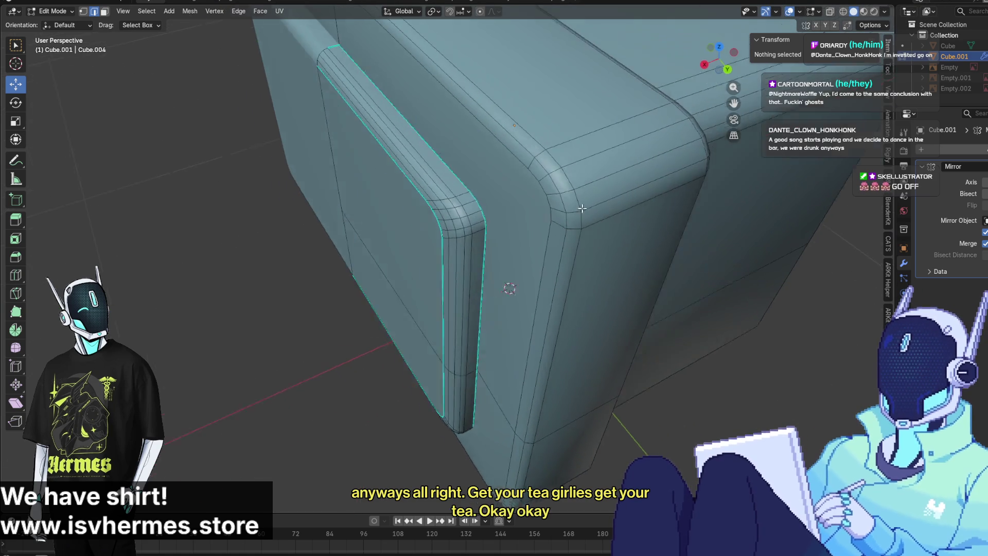
{"action": "scroll", "coordinate": [570, 179], "scroll_direction": "up", "scroll_amount": 3}
{"action": "scroll", "coordinate": [571, 179], "scroll_direction": "down", "scroll_amount": 5}
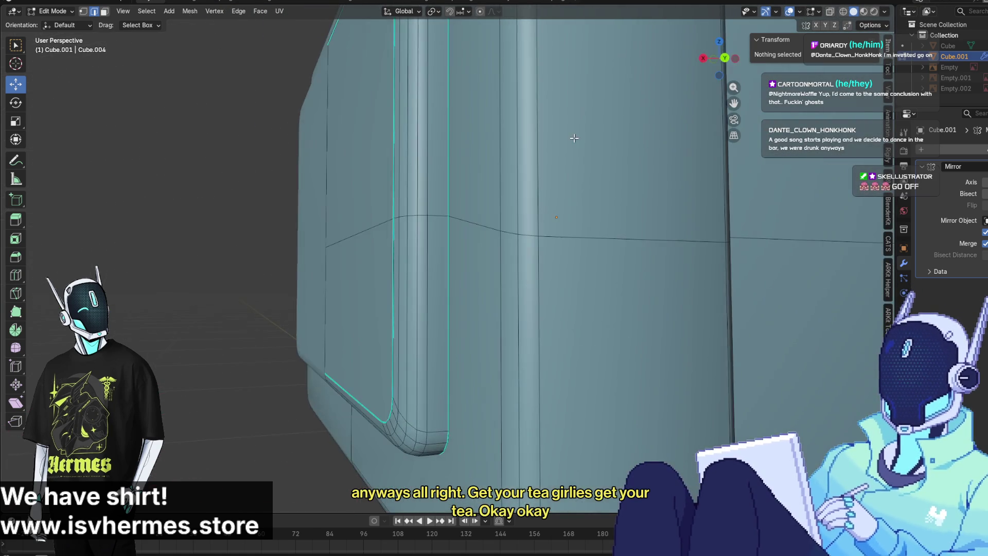
{"action": "mouse_move", "coordinate": [564, 156]}
{"action": "middle_mouse_down"}
{"action": "mouse_move", "coordinate": [670, 209]}
{"action": "mouse_move", "coordinate": [662, 278]}
{"action": "mouse_move", "coordinate": [635, 203]}
{"action": "mouse_move", "coordinate": [474, 144]}
{"action": "mouse_move", "coordinate": [549, 184]}
{"action": "mouse_move", "coordinate": [565, 174]}
{"action": "middle_mouse_up"}
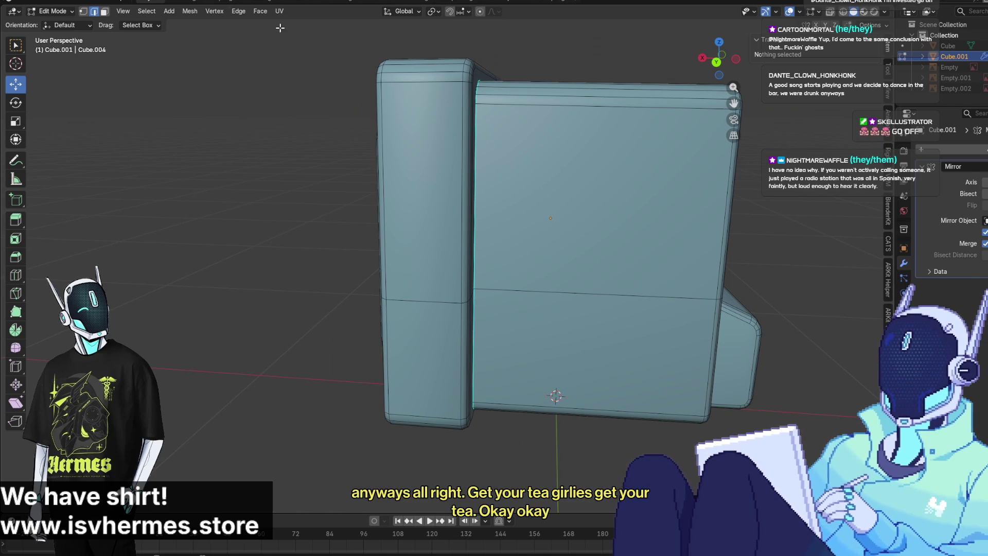
Switch from Edit Mode back to Object Mode
{"action": "left_click", "coordinate": [69, 12]}
{"action": "left_click", "coordinate": [73, 35]}
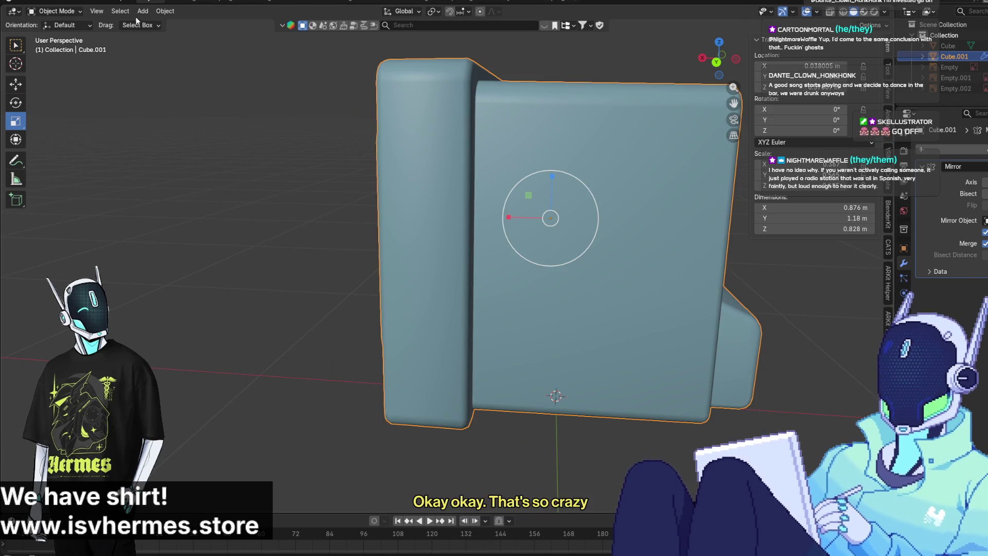
{"action": "left_click", "coordinate": [353, 99]}
{"action": "mouse_move", "coordinate": [353, 99]}
{"action": "middle_mouse_down"}
{"action": "mouse_move", "coordinate": [311, 154]}
{"action": "mouse_move", "coordinate": [167, 154]}
{"action": "middle_mouse_up"}
Select Cube.001 and view it as a see-through wireframe from several angles
{"action": "left_click", "coordinate": [579, 122]}
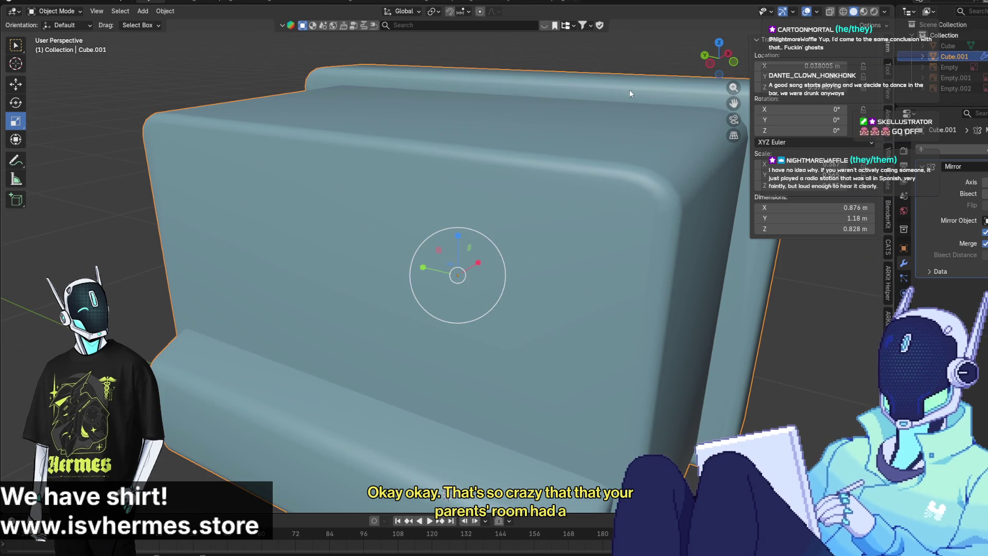
{"action": "left_click", "coordinate": [711, 64]}
{"action": "left_click", "coordinate": [843, 11]}
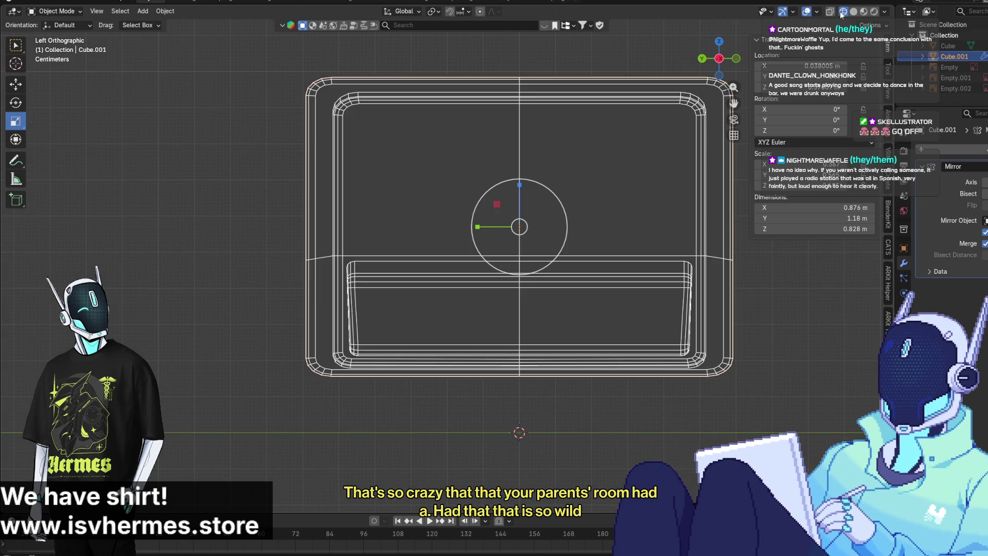
{"action": "scroll", "coordinate": [515, 160], "scroll_direction": "up", "scroll_amount": 4}
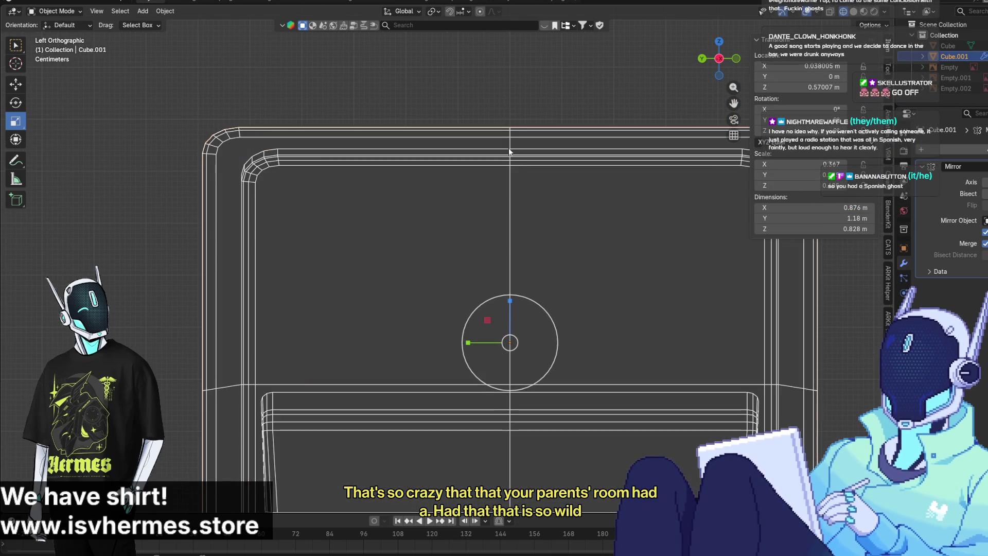
{"action": "scroll", "coordinate": [510, 152], "scroll_direction": "down", "scroll_amount": 2}
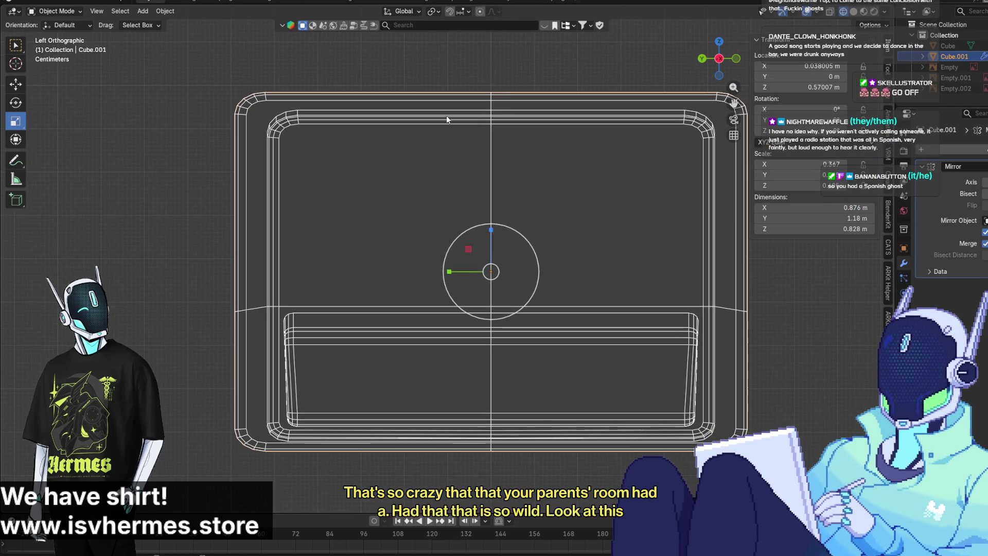
{"action": "mouse_move", "coordinate": [450, 120]}
{"action": "middle_mouse_down"}
{"action": "mouse_move", "coordinate": [591, 157]}
{"action": "mouse_move", "coordinate": [709, 153]}
{"action": "middle_mouse_up"}
{"action": "scroll", "coordinate": [504, 148], "scroll_direction": "up", "scroll_amount": 2}
{"action": "mouse_move", "coordinate": [504, 148]}
{"action": "middle_mouse_down"}
{"action": "mouse_move", "coordinate": [384, 130]}
{"action": "mouse_move", "coordinate": [376, 110]}
{"action": "middle_mouse_up"}
{"action": "mouse_move", "coordinate": [299, 134]}
{"action": "middle_mouse_down"}
{"action": "mouse_move", "coordinate": [399, 144]}
{"action": "mouse_move", "coordinate": [385, 185]}
{"action": "mouse_move", "coordinate": [212, 37]}
{"action": "middle_mouse_up"}
Add a UV Sphere and lower its segment and ring counts in the redo panel
{"action": "left_click", "coordinate": [143, 11]}
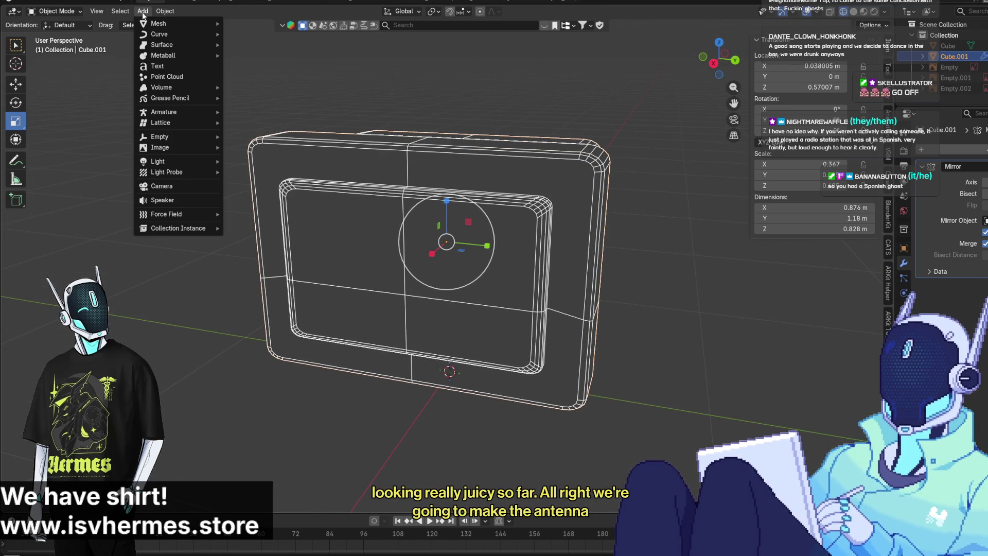
{"action": "mouse_move", "coordinate": [173, 25]}
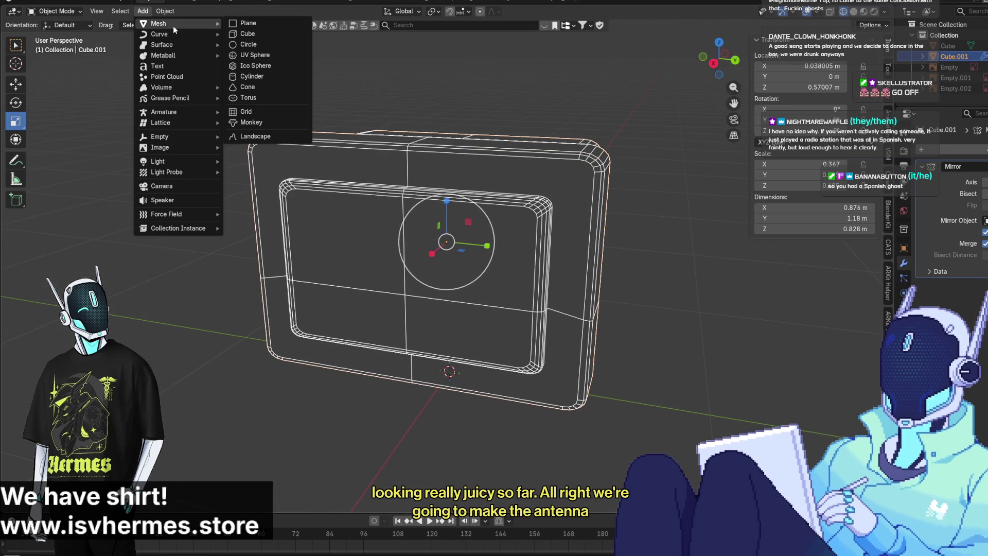
{"action": "left_click", "coordinate": [289, 56]}
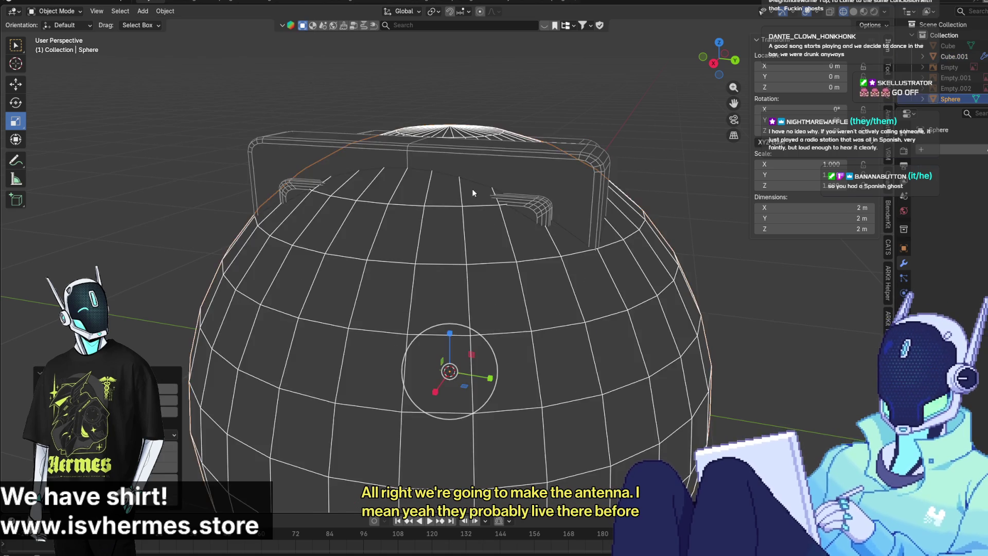
{"action": "mouse_move", "coordinate": [167, 388]}
{"action": "left_mouse_down"}
{"action": "mouse_move", "coordinate": [141, 388]}
{"action": "mouse_move", "coordinate": [170, 389]}
{"action": "left_mouse_up"}
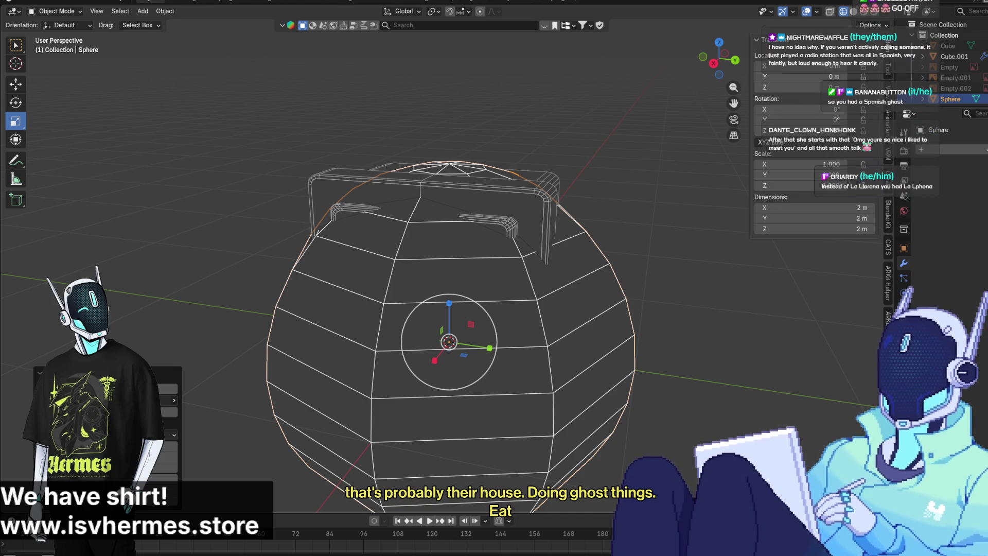
{"action": "left_click_drag", "start_coordinate": [170, 388], "coordinate": [155, 389]}
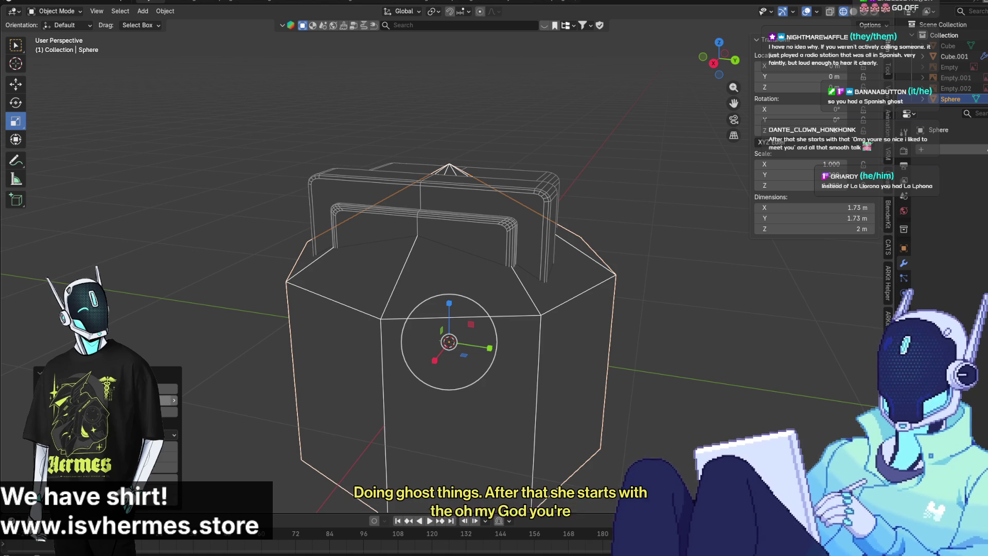
{"action": "left_click", "coordinate": [175, 401]}
{"action": "left_click", "coordinate": [175, 401]}
{"action": "left_click", "coordinate": [174, 401]}
{"action": "left_click", "coordinate": [174, 402]}
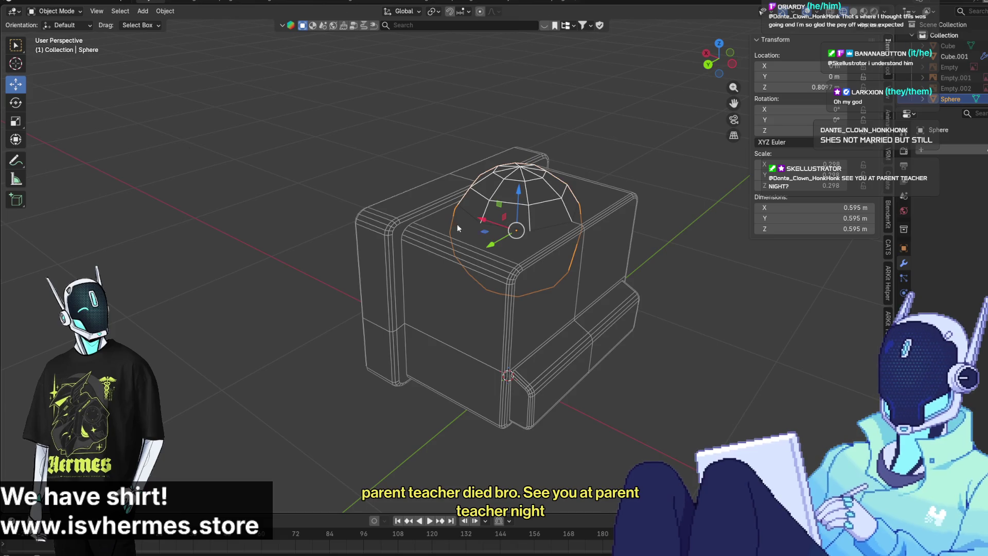
Move the 0.595 m sphere up to sit on top of the TV head
{"action": "left_click", "coordinate": [15, 102]}
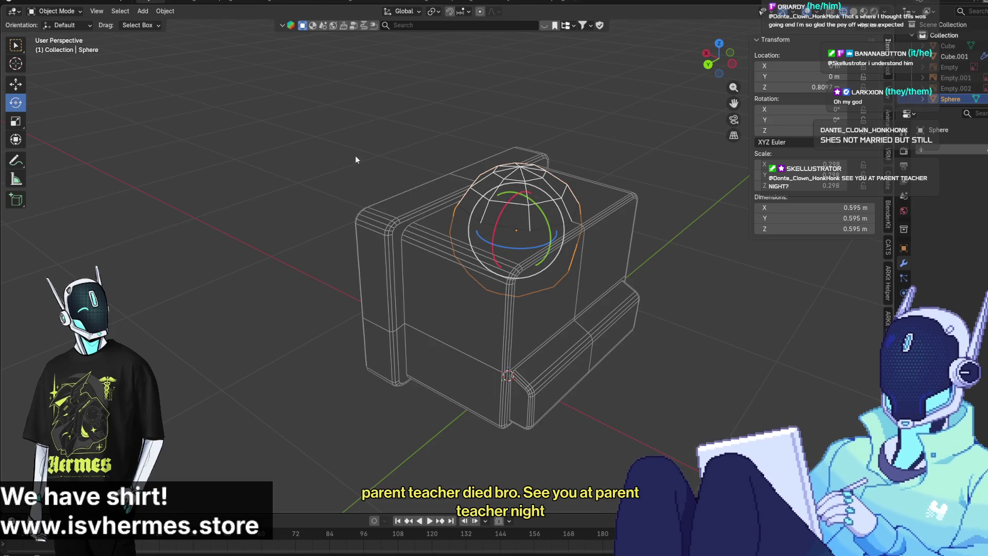
{"action": "left_click", "coordinate": [15, 84]}
{"action": "left_click_drag", "start_coordinate": [510, 195], "coordinate": [512, 154]}
{"action": "mouse_move", "coordinate": [512, 155]}
{"action": "middle_mouse_down"}
{"action": "mouse_move", "coordinate": [687, 149]}
{"action": "mouse_move", "coordinate": [662, 147]}
{"action": "middle_mouse_up"}
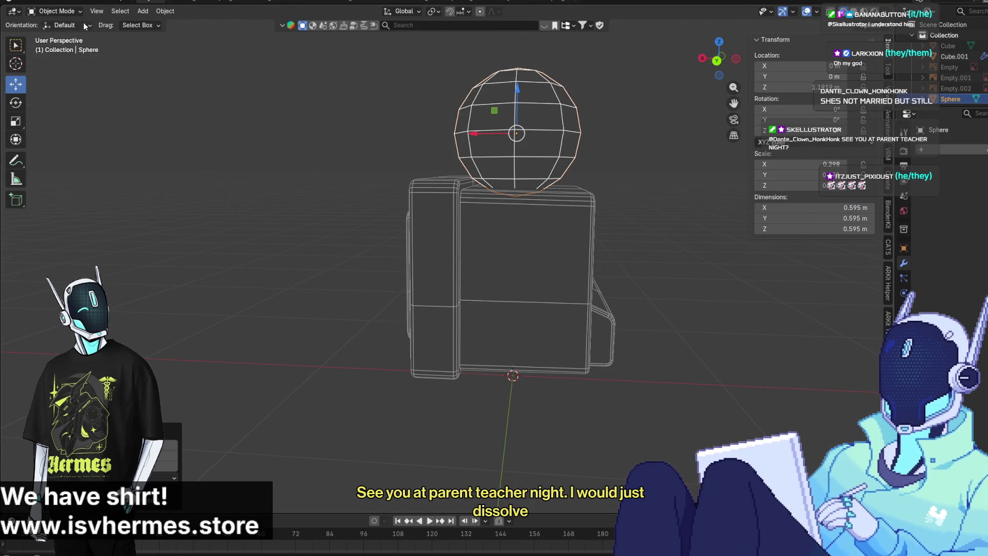
In Edit Mode with face selection, box-select the sphere's lower rows of faces
{"action": "left_click", "coordinate": [56, 11]}
{"action": "left_click", "coordinate": [49, 36]}
{"action": "left_click", "coordinate": [539, 130]}
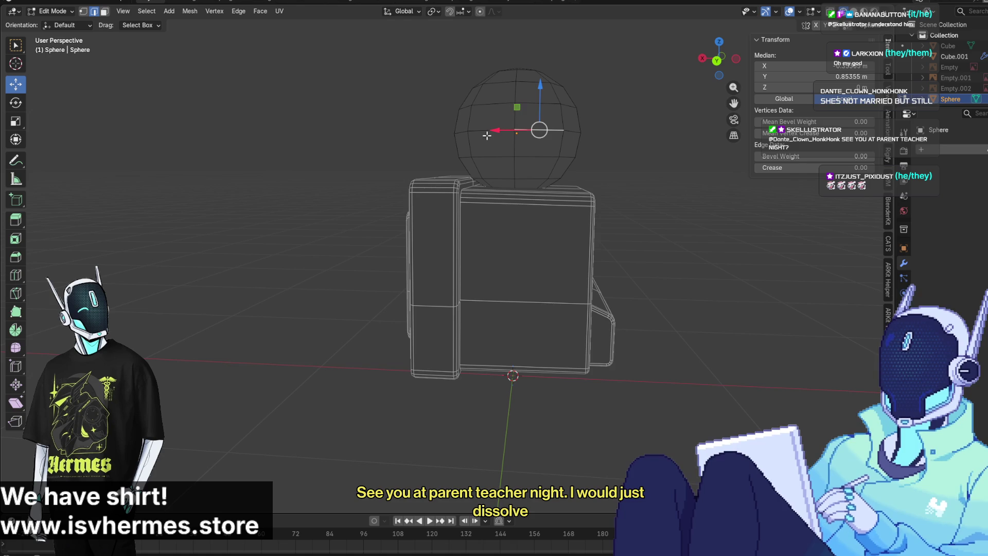
{"action": "key", "text": "3"}
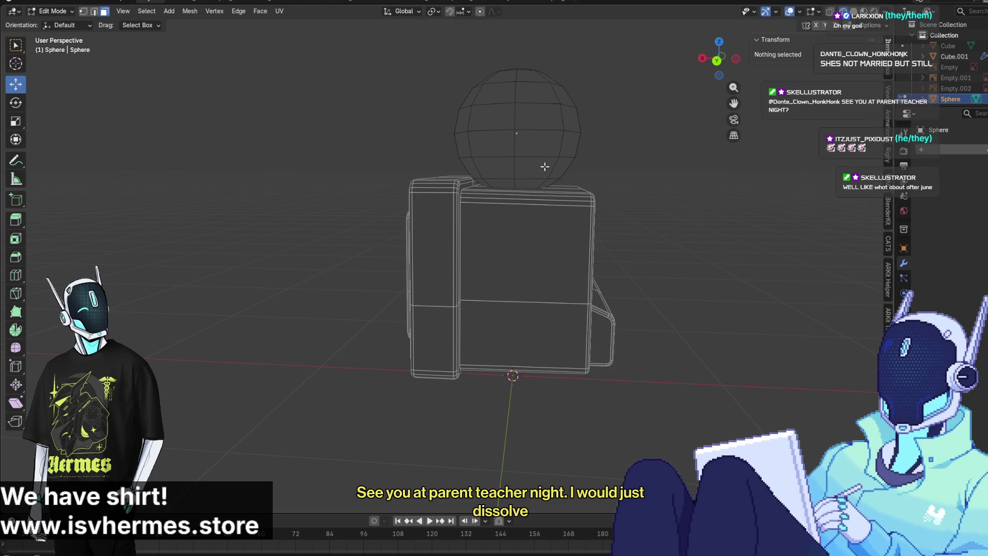
{"action": "left_click_drag", "start_coordinate": [468, 142], "coordinate": [588, 194]}
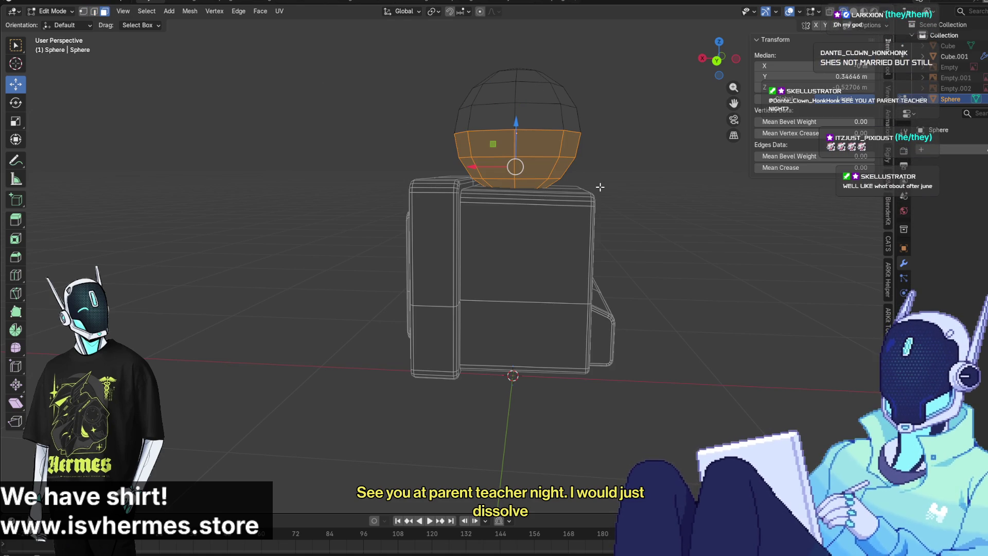
{"action": "middle_click_drag", "start_coordinate": [600, 187], "coordinate": [489, 188]}
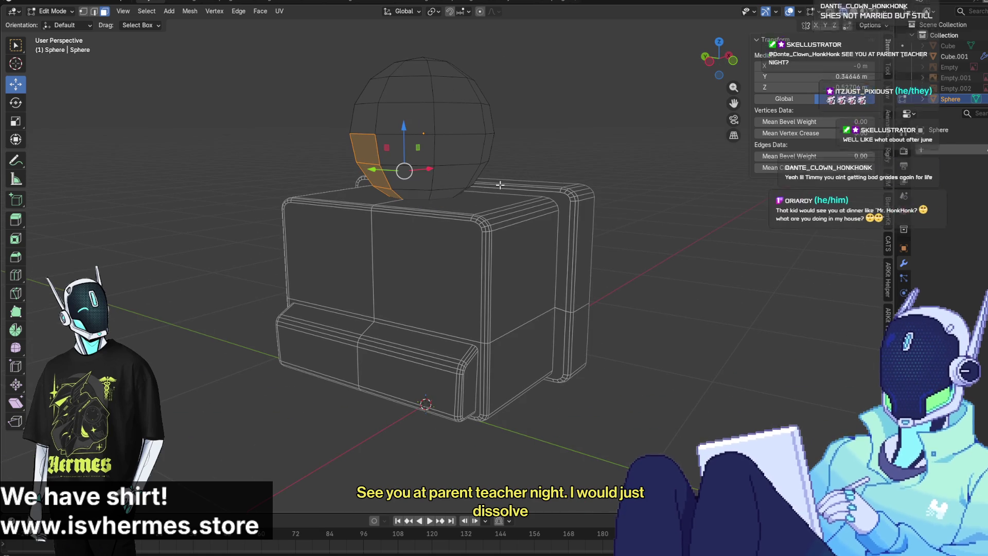
{"action": "middle_click_drag", "start_coordinate": [560, 189], "coordinate": [529, 190]}
{"action": "mouse_move", "coordinate": [479, 225]}
{"action": "middle_mouse_down"}
{"action": "mouse_move", "coordinate": [518, 236]}
{"action": "mouse_move", "coordinate": [479, 276]}
{"action": "middle_mouse_up"}
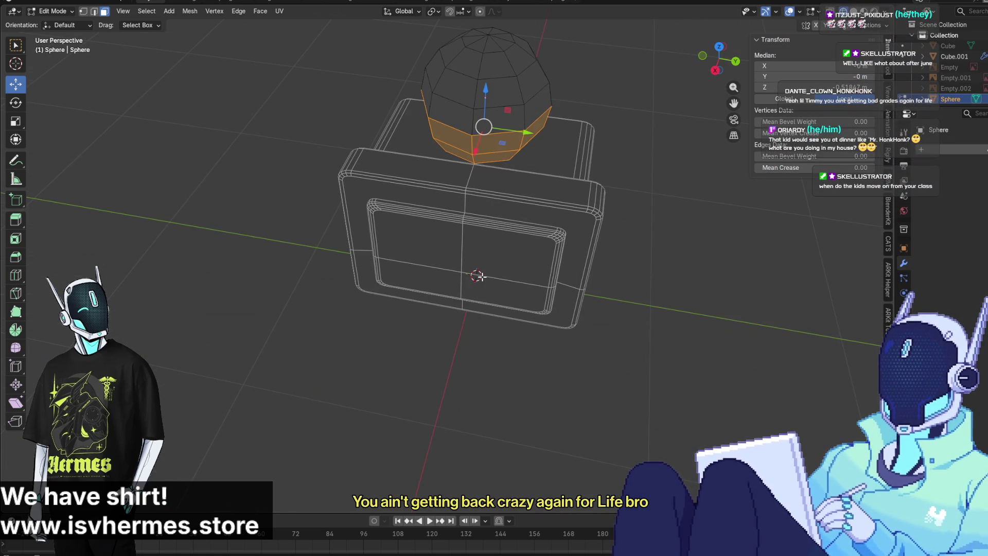
Delete the selected lower faces, leaving a dome, and check it in Back Orthographic view
{"action": "key", "text": "x"}
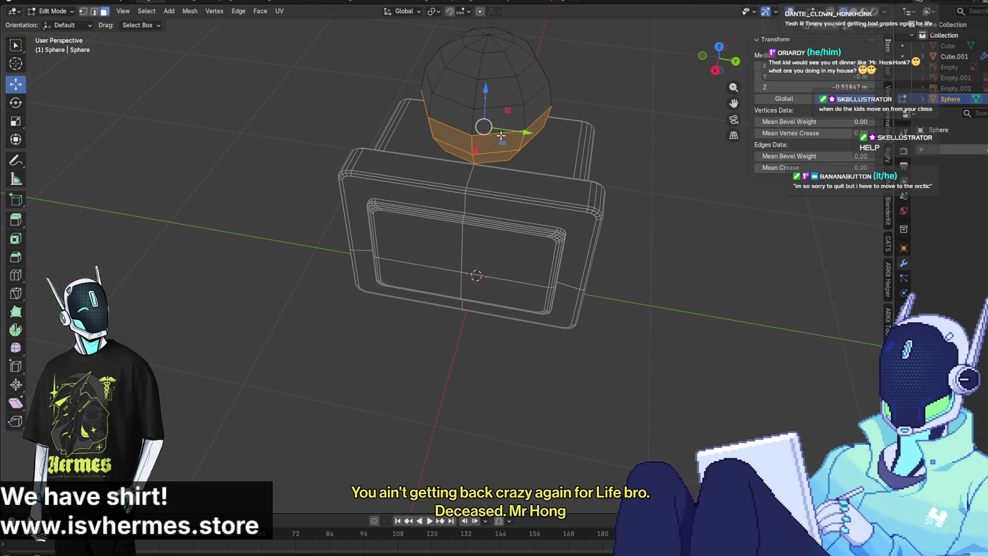
{"action": "middle_click_drag", "start_coordinate": [536, 172], "coordinate": [527, 117]}
{"action": "key", "text": "x"}
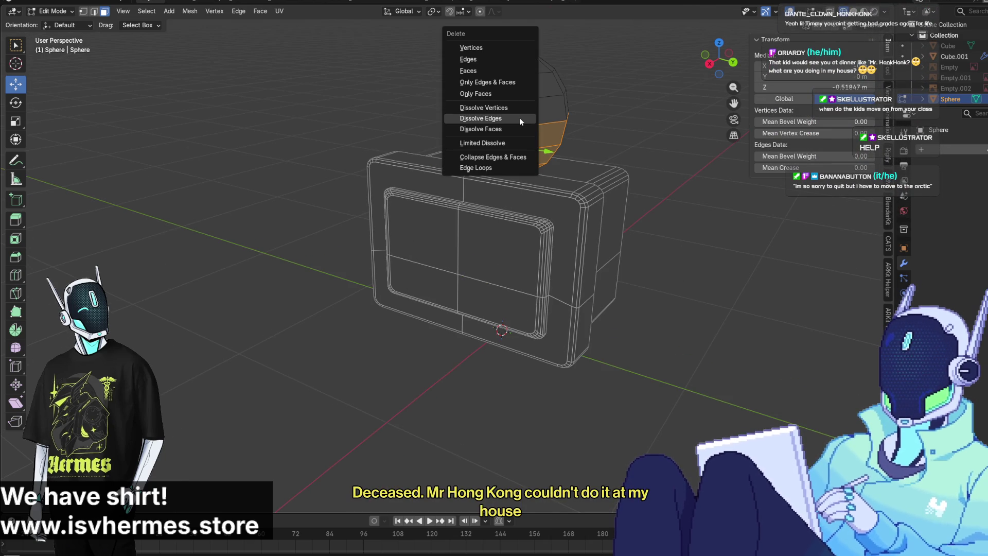
{"action": "left_click", "coordinate": [499, 68]}
{"action": "mouse_move", "coordinate": [500, 68]}
{"action": "middle_mouse_down"}
{"action": "mouse_move", "coordinate": [535, 129]}
{"action": "mouse_move", "coordinate": [571, 156]}
{"action": "mouse_move", "coordinate": [555, 202]}
{"action": "mouse_move", "coordinate": [490, 214]}
{"action": "middle_mouse_up"}
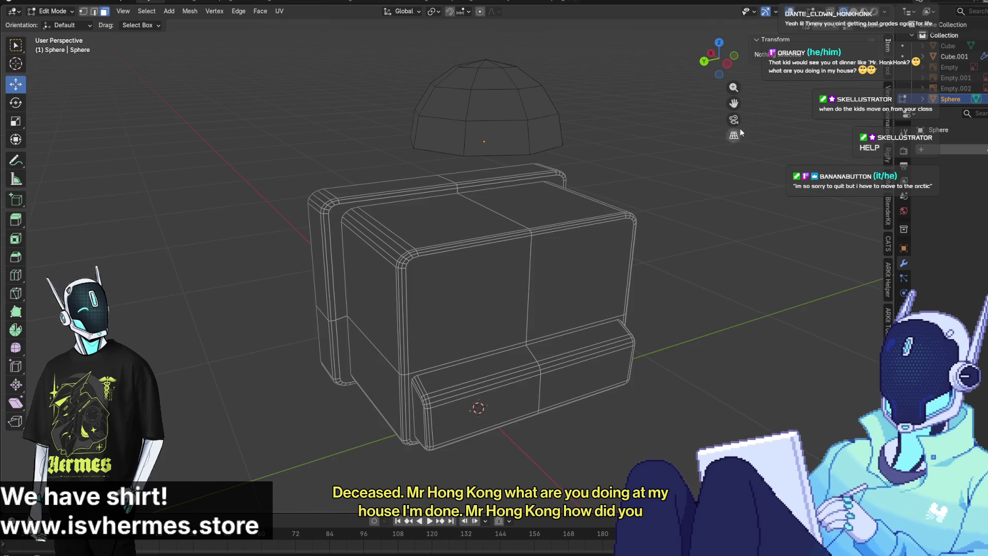
{"action": "left_click", "coordinate": [704, 62]}
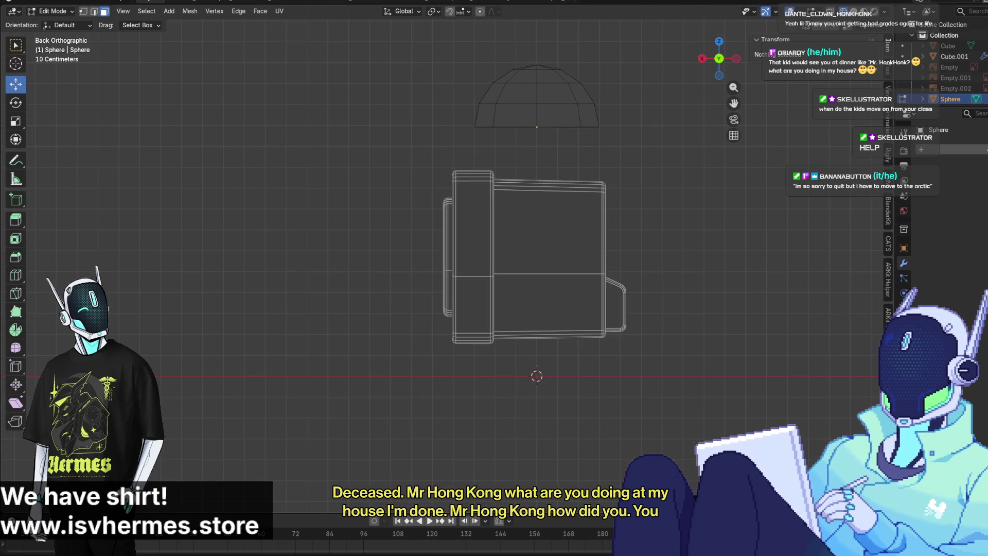
Return to Object Mode, show the reference image and lower the dome onto the TV head's top
{"action": "left_click", "coordinate": [53, 11]}
{"action": "left_click", "coordinate": [50, 24]}
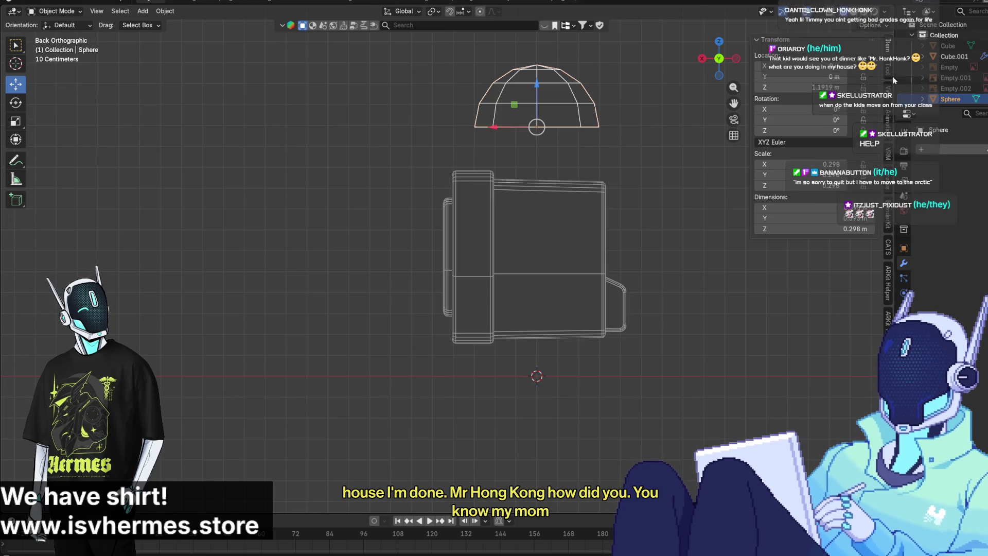
{"action": "key", "text": "alt+h"}
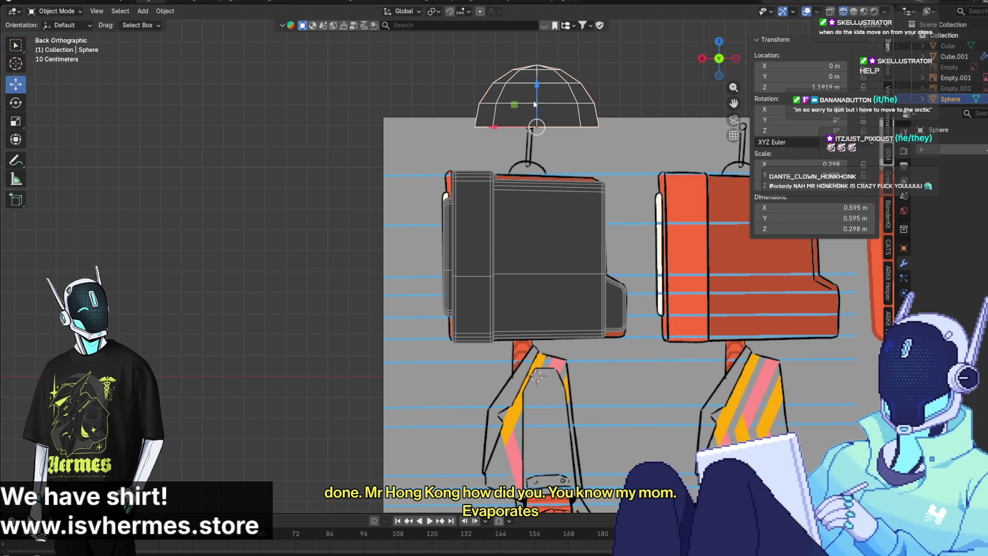
{"action": "key", "text": "g"}
{"action": "key", "text": "z"}
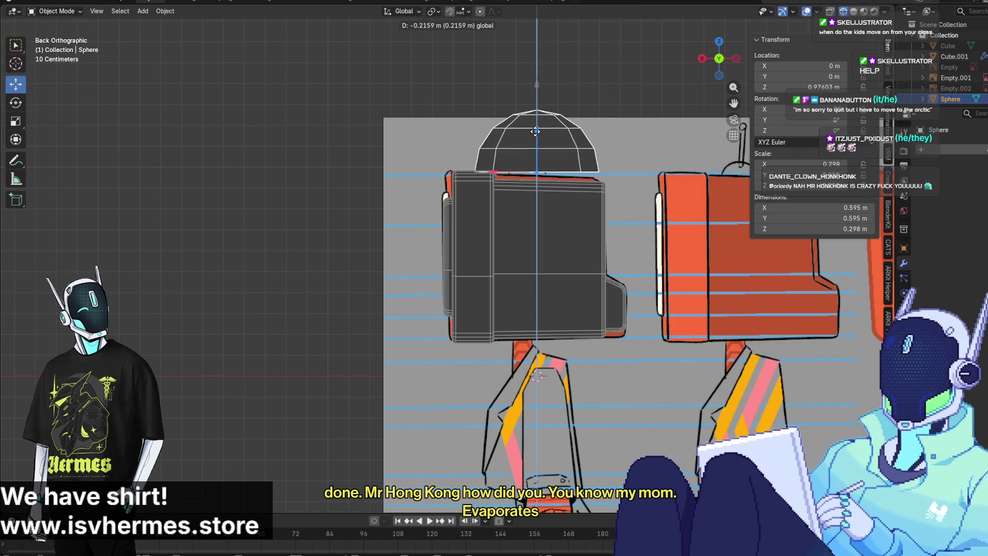
{"action": "left_click", "coordinate": [532, 146]}
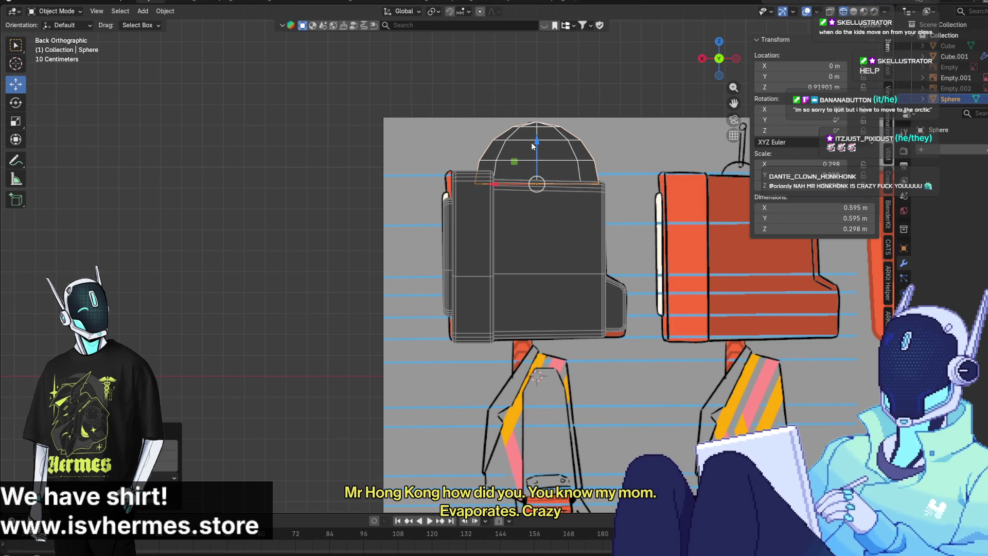
Scale the dome down to 0.216 m across and 0.108 m tall, nudging it slightly left
{"action": "left_click", "coordinate": [16, 122]}
{"action": "left_click_drag", "start_coordinate": [583, 153], "coordinate": [554, 181]}
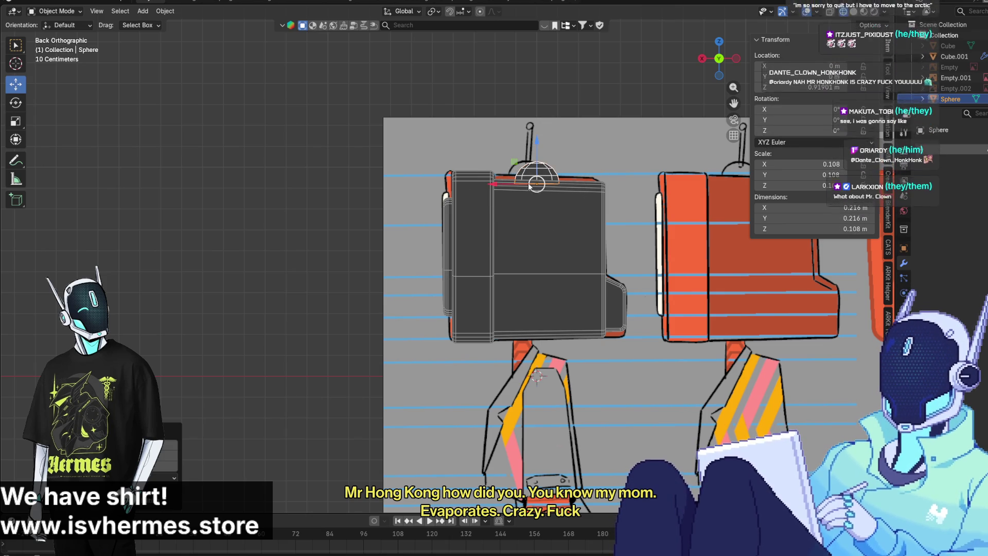
{"action": "left_click_drag", "start_coordinate": [493, 184], "coordinate": [483, 184]}
Check the dome's placement from top, bottom and perspective views, then reselect the dome
{"action": "left_click", "coordinate": [414, 133]}
{"action": "mouse_move", "coordinate": [414, 133]}
{"action": "middle_mouse_down"}
{"action": "mouse_move", "coordinate": [347, 173]}
{"action": "mouse_move", "coordinate": [332, 221]}
{"action": "middle_mouse_up"}
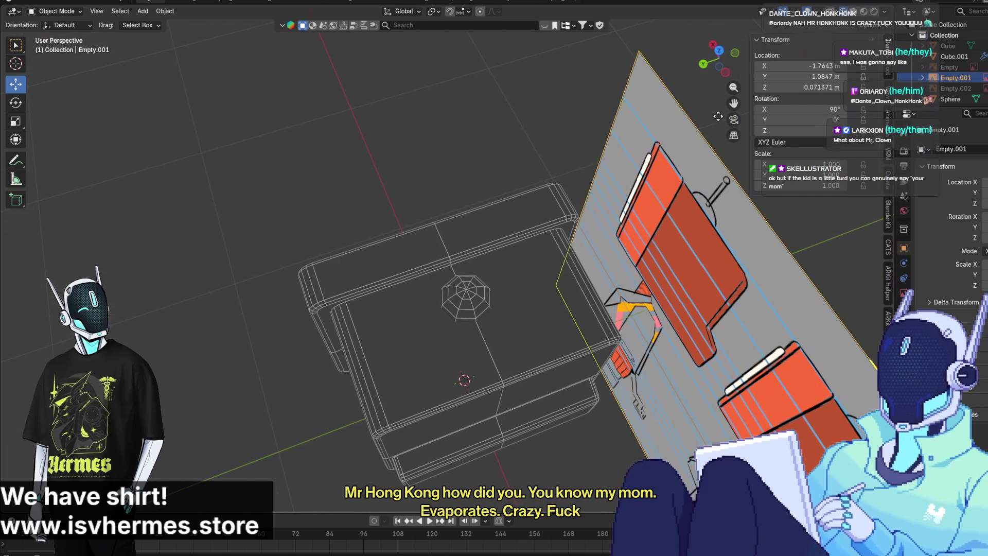
{"action": "left_click", "coordinate": [719, 51]}
{"action": "left_click_drag", "start_coordinate": [719, 55], "coordinate": [720, 54]}
{"action": "left_click", "coordinate": [719, 54]}
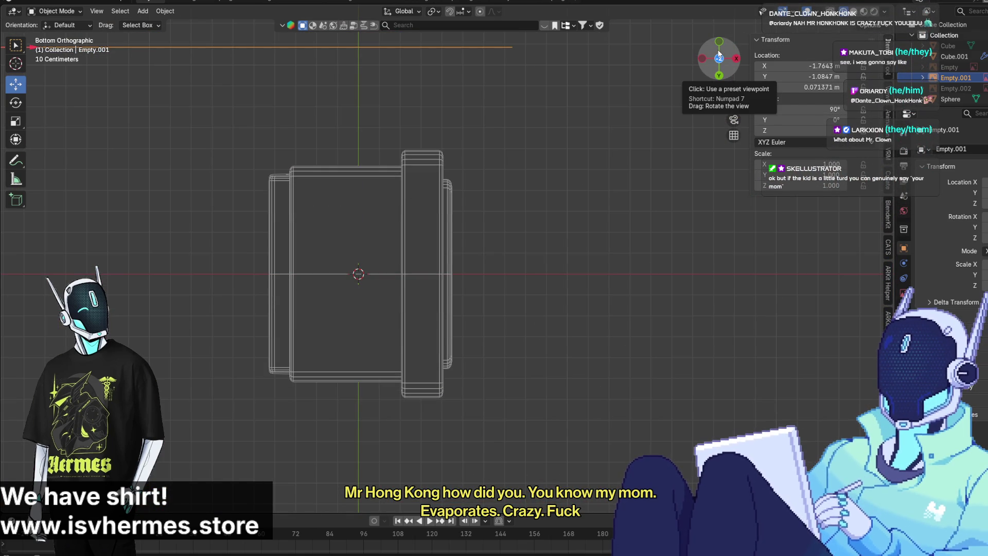
{"action": "left_click", "coordinate": [719, 56]}
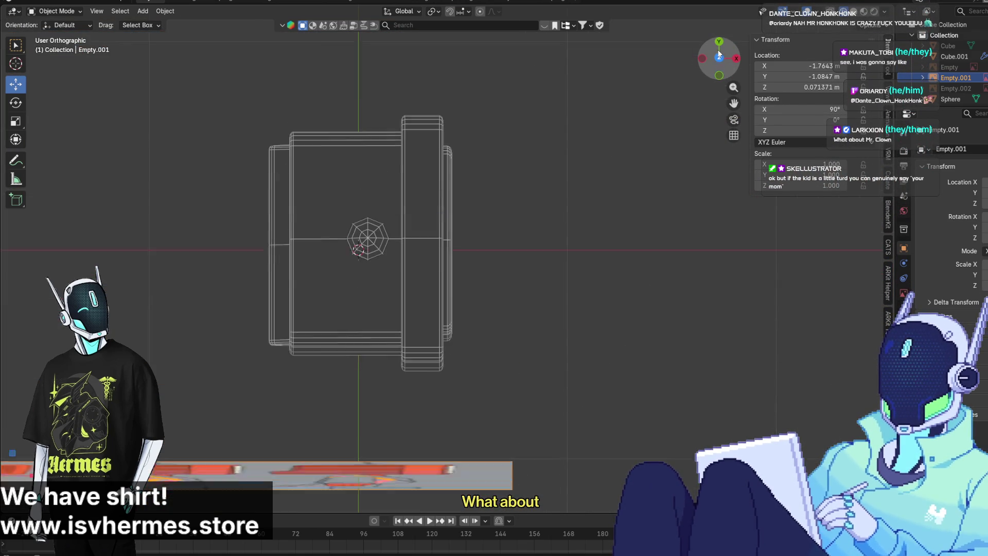
{"action": "scroll", "coordinate": [471, 227], "scroll_direction": "up", "scroll_amount": 1}
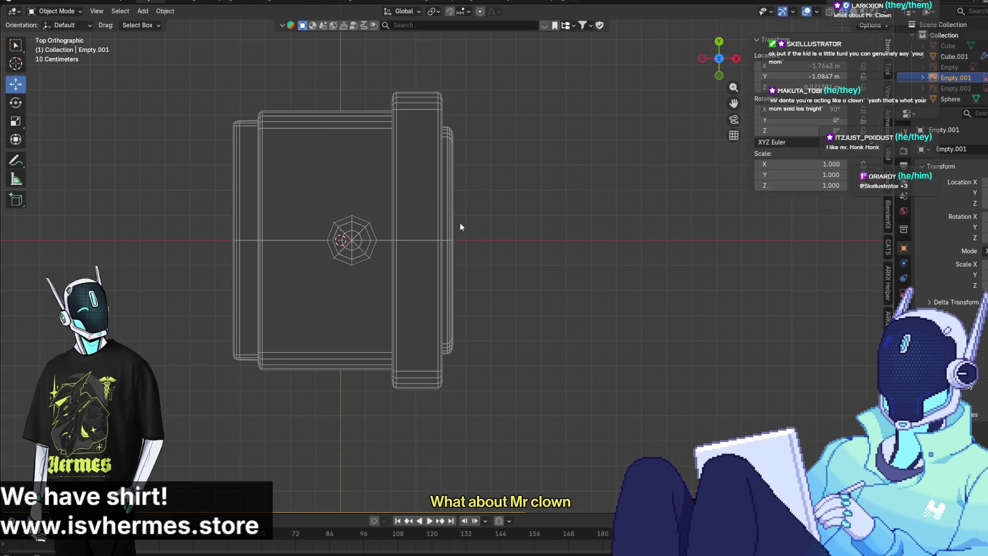
{"action": "left_click", "coordinate": [341, 248]}
{"action": "mouse_move", "coordinate": [439, 240]}
{"action": "middle_mouse_down"}
{"action": "mouse_move", "coordinate": [529, 112]}
{"action": "mouse_move", "coordinate": [458, 310]}
{"action": "middle_mouse_up"}
{"action": "scroll", "coordinate": [529, 112], "scroll_direction": "up", "scroll_amount": 2}
{"action": "scroll", "coordinate": [529, 106], "scroll_direction": "up", "scroll_amount": 2}
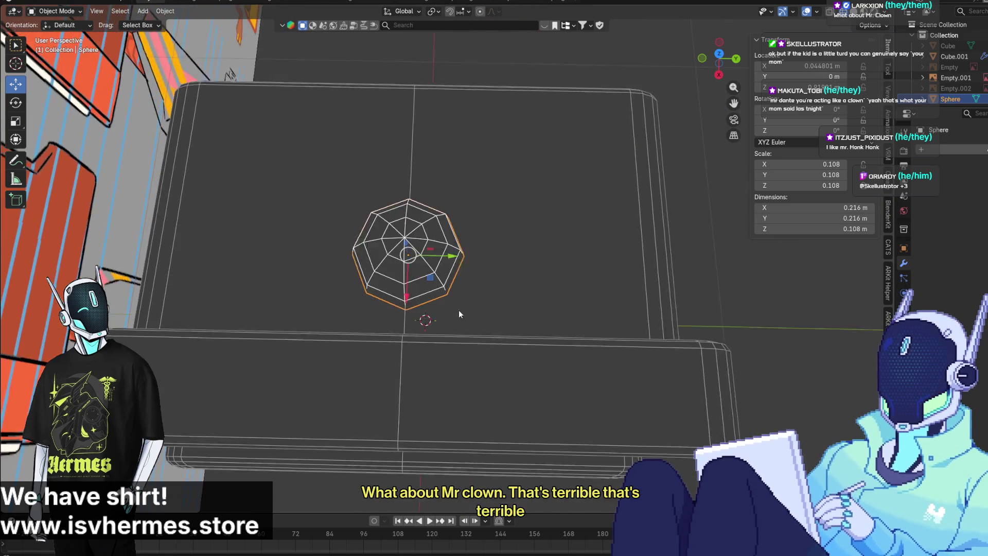
{"action": "scroll", "coordinate": [434, 270], "scroll_direction": "up", "scroll_amount": 1}
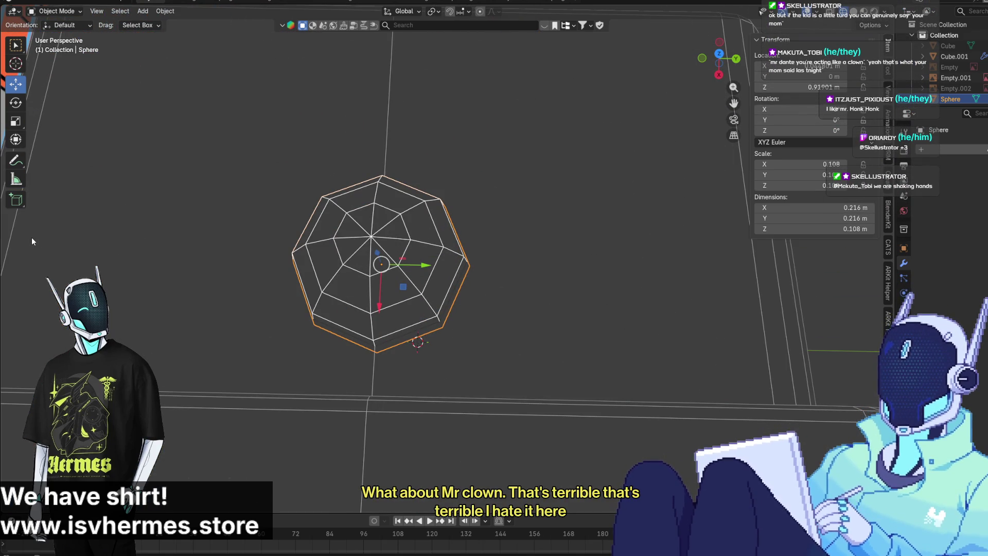
Reselect the dome and switch it to Edit Mode
{"action": "left_click", "coordinate": [121, 246]}
{"action": "mouse_move", "coordinate": [121, 246]}
{"action": "middle_mouse_down"}
{"action": "mouse_move", "coordinate": [263, 242]}
{"action": "mouse_move", "coordinate": [351, 261]}
{"action": "mouse_move", "coordinate": [310, 171]}
{"action": "mouse_move", "coordinate": [267, 237]}
{"action": "middle_mouse_up"}
{"action": "left_click", "coordinate": [351, 261]}
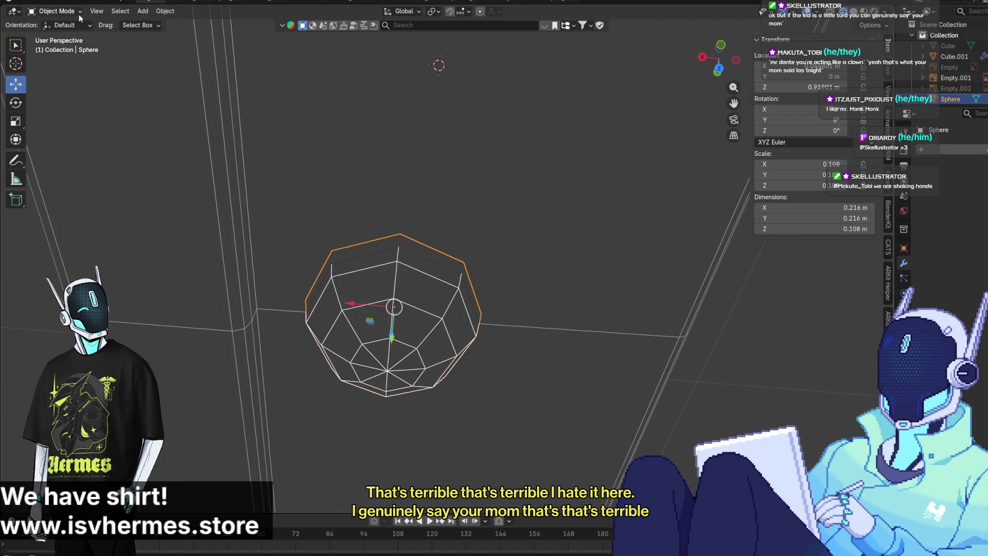
{"action": "left_click", "coordinate": [54, 11]}
{"action": "left_click", "coordinate": [49, 33]}
Select a group of the dome's top faces, undoing an accidental face move
{"action": "left_click", "coordinate": [385, 311]}
{"action": "middle_click_drag", "start_coordinate": [385, 311], "coordinate": [403, 249]}
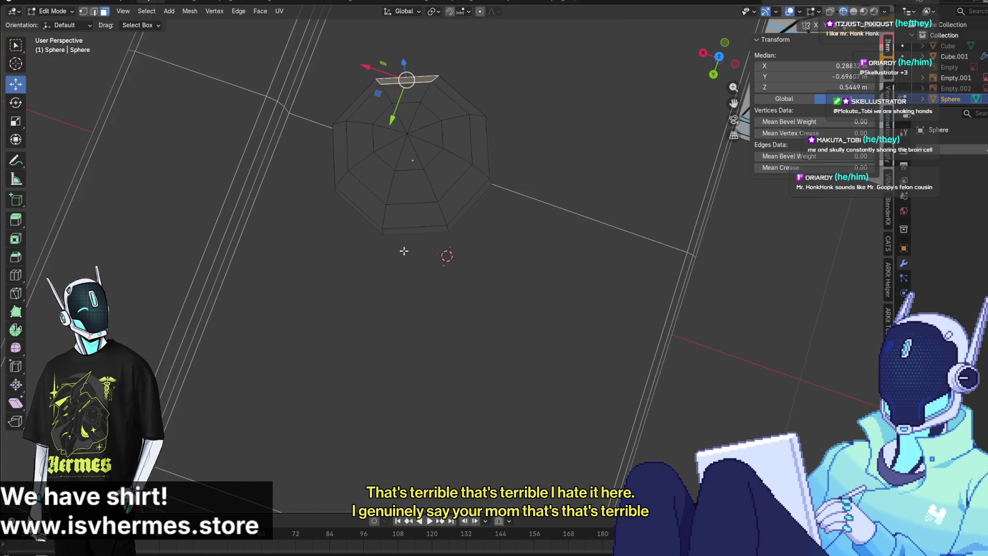
{"action": "mouse_move", "coordinate": [373, 178]}
{"action": "middle_mouse_down"}
{"action": "mouse_move", "coordinate": [396, 181]}
{"action": "mouse_move", "coordinate": [371, 163]}
{"action": "middle_mouse_up"}
{"action": "left_click_drag", "start_coordinate": [311, 135], "coordinate": [417, 149]}
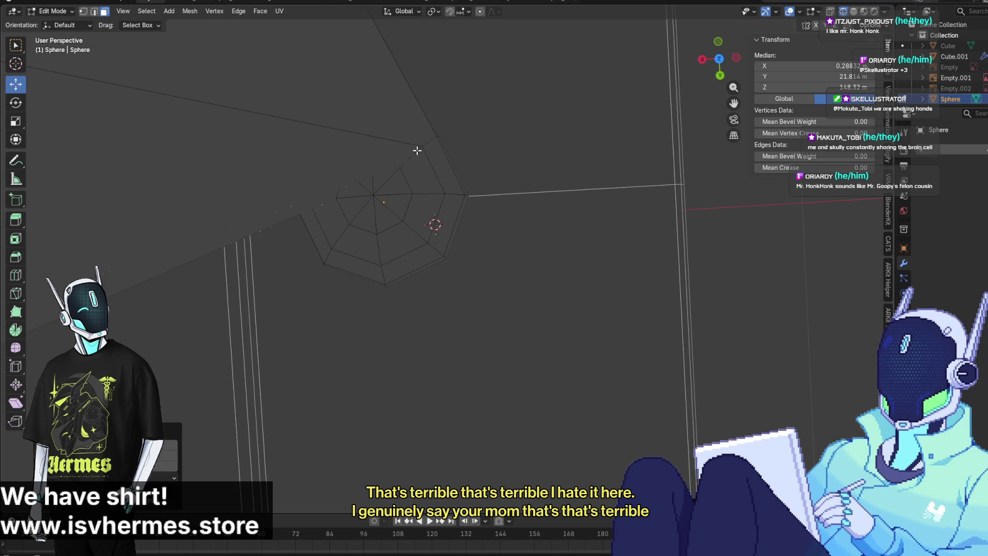
{"action": "key", "text": "ctrl+z"}
{"action": "left_click", "coordinate": [397, 143], "text": "shift"}
{"action": "left_click", "coordinate": [435, 164], "text": "shift"}
{"action": "left_click", "coordinate": [398, 172], "text": "shift"}
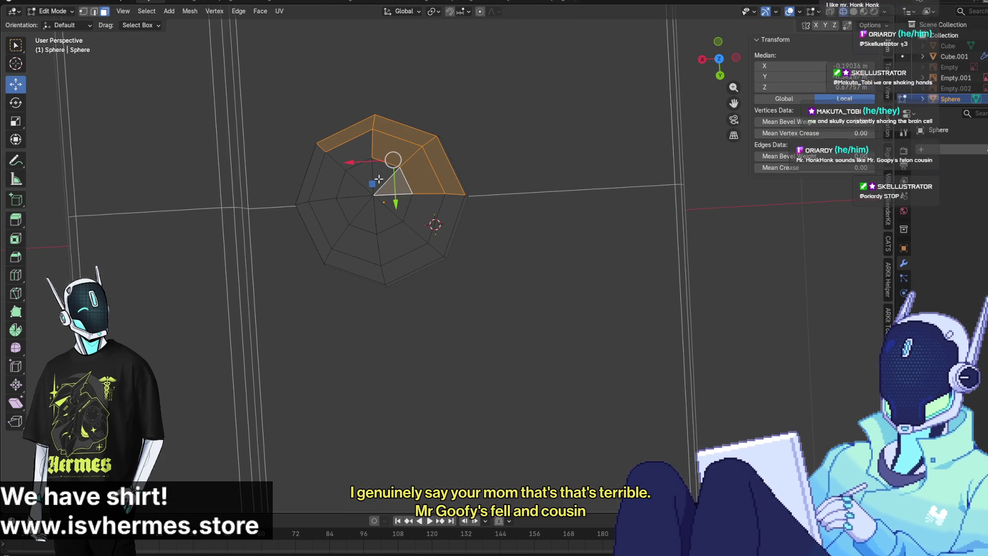
{"action": "left_click", "coordinate": [355, 182], "text": "shift"}
{"action": "left_click", "coordinate": [357, 179], "text": "shift"}
Add the dome's left-side faces to the selection and delete them, leaving a narrow wedge
{"action": "left_click", "coordinate": [357, 179], "text": "shift"}
{"action": "left_click", "coordinate": [357, 177], "text": "shift"}
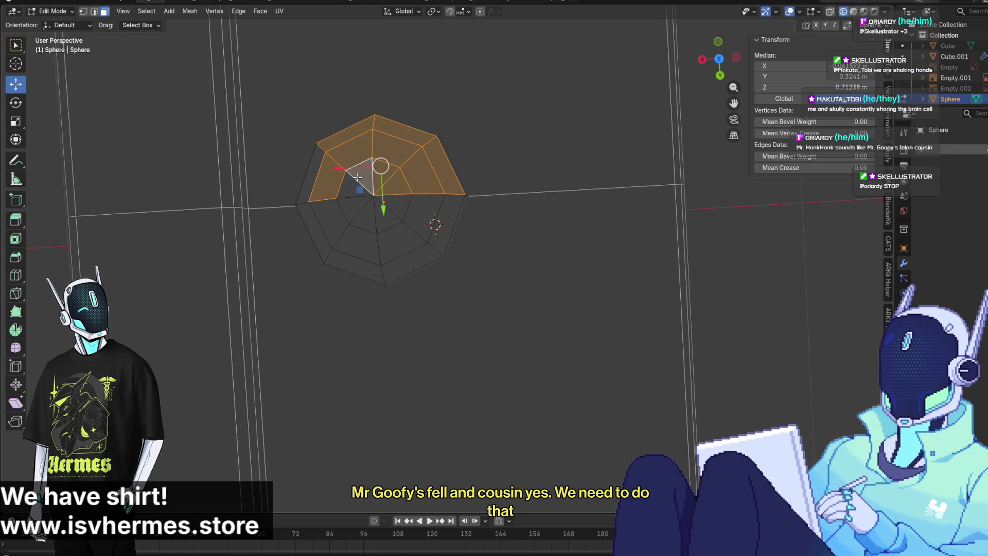
{"action": "left_click", "coordinate": [348, 184], "text": "shift"}
{"action": "middle_click_drag", "start_coordinate": [348, 184], "coordinate": [358, 275]}
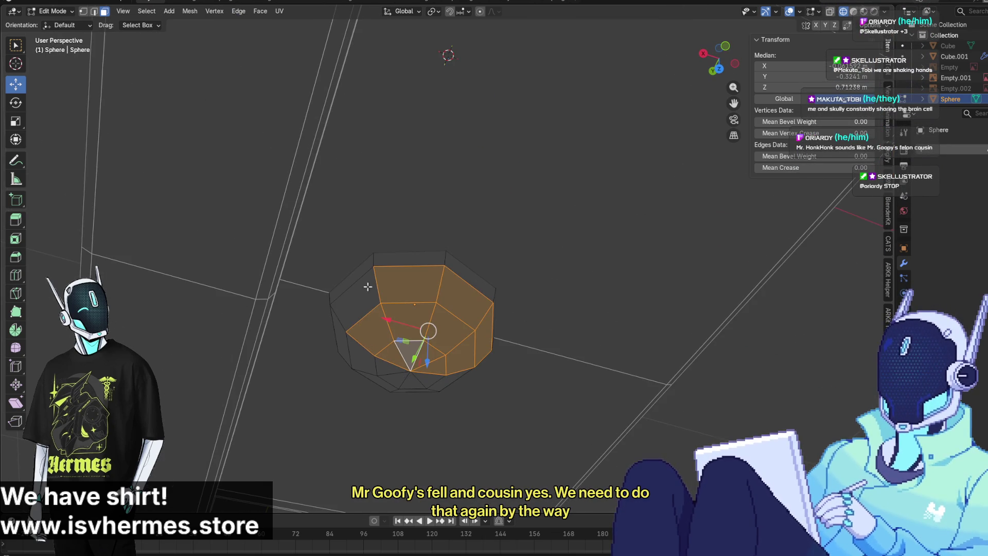
{"action": "left_click", "coordinate": [358, 275], "text": "shift"}
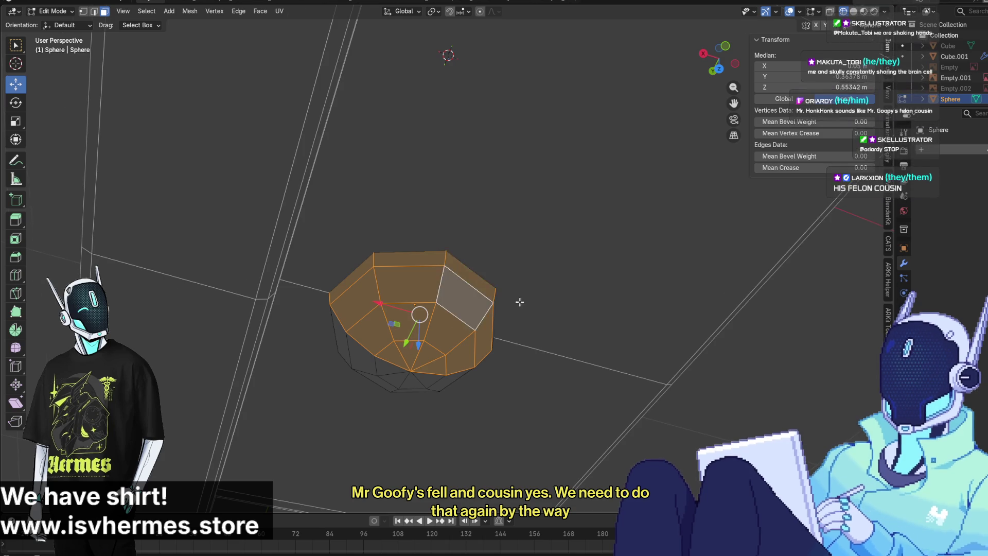
{"action": "mouse_move", "coordinate": [520, 300]}
{"action": "middle_mouse_down"}
{"action": "mouse_move", "coordinate": [336, 214]}
{"action": "mouse_move", "coordinate": [390, 295]}
{"action": "mouse_move", "coordinate": [365, 362]}
{"action": "middle_mouse_up"}
{"action": "left_click", "coordinate": [362, 380], "text": "shift"}
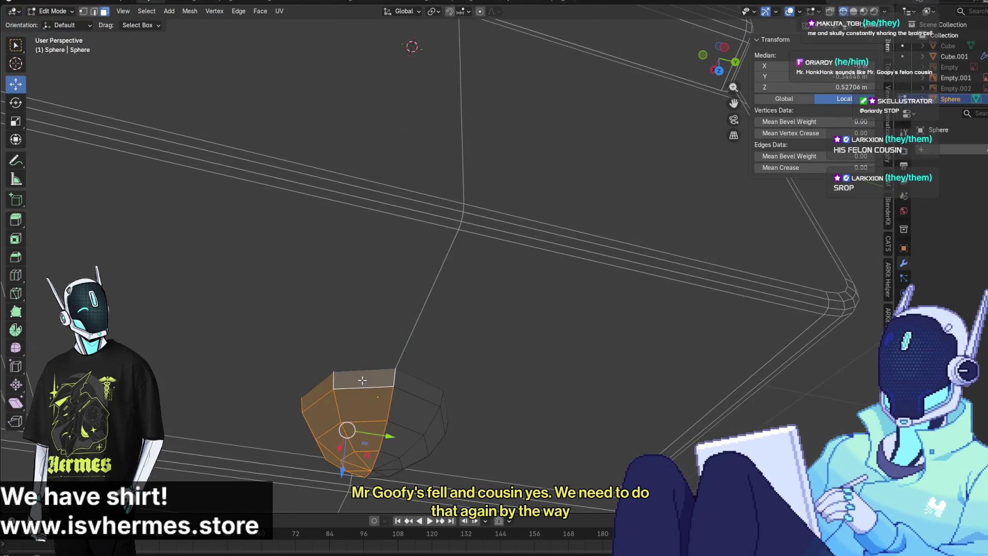
{"action": "key", "text": "x"}
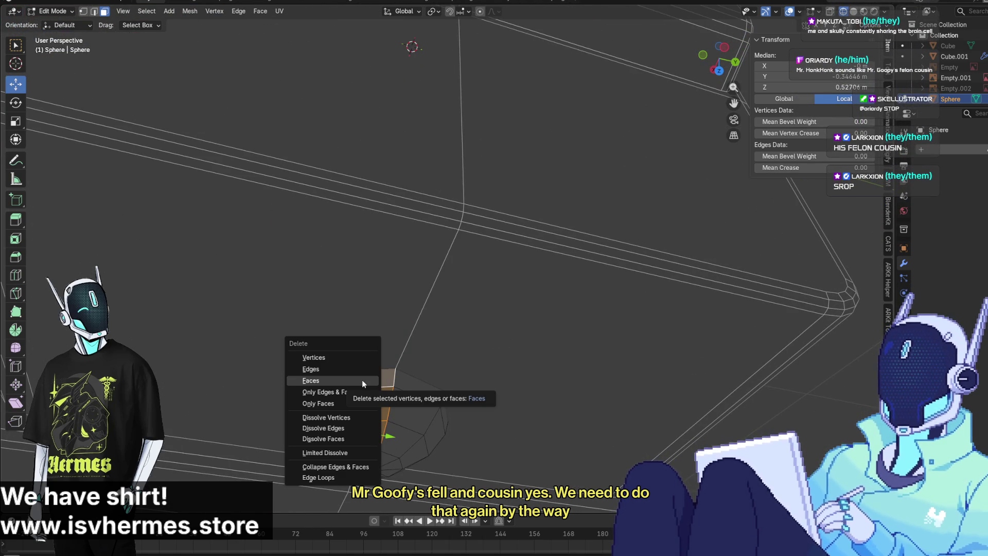
{"action": "left_click", "coordinate": [362, 379]}
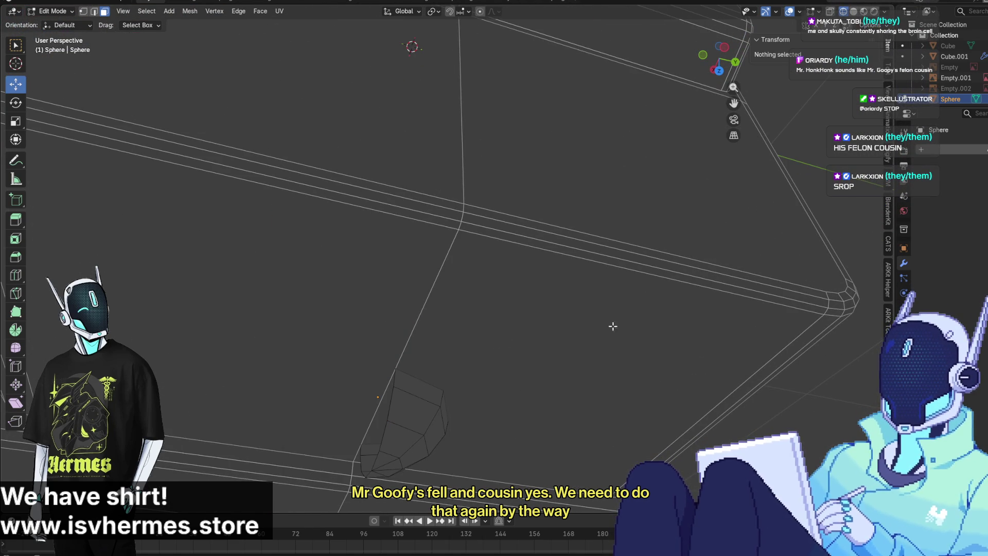
{"action": "left_click", "coordinate": [951, 150]}
Add a Mirror modifier to the dome wedge and view the full dome from the back
{"action": "type", "text": "mir"}
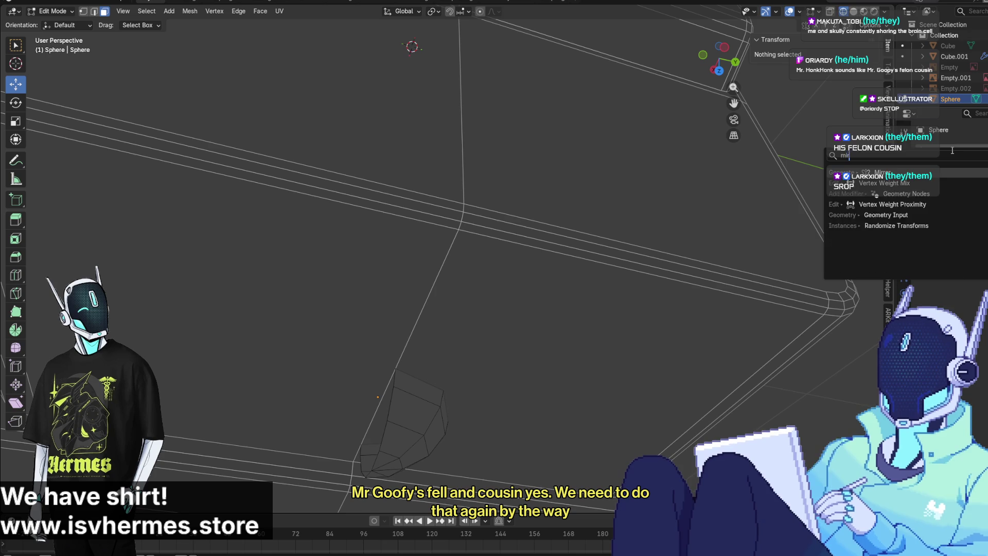
{"action": "key", "text": "Return"}
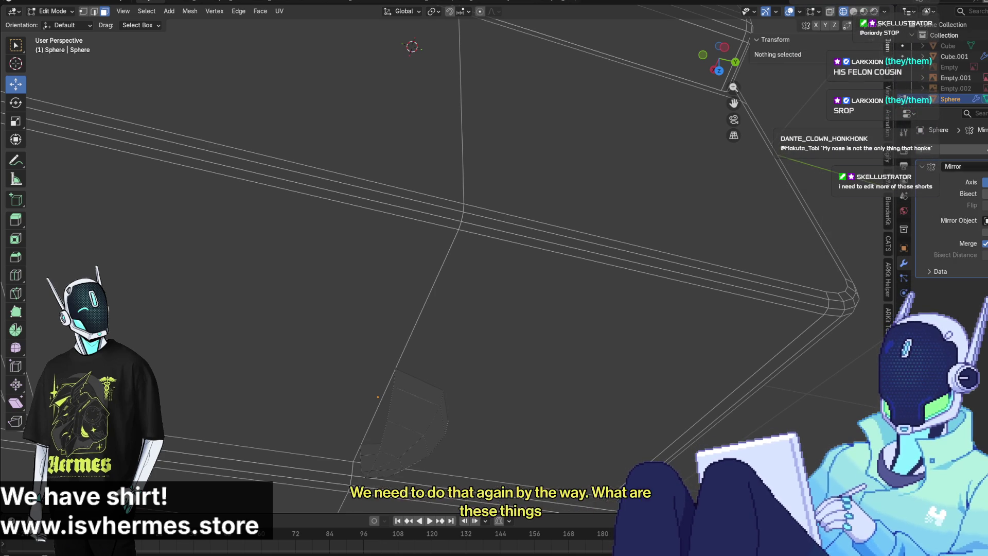
{"action": "mouse_move", "coordinate": [530, 233]}
{"action": "middle_mouse_down"}
{"action": "mouse_move", "coordinate": [377, 95]}
{"action": "mouse_move", "coordinate": [449, 63]}
{"action": "mouse_move", "coordinate": [577, 99]}
{"action": "mouse_move", "coordinate": [566, 110]}
{"action": "mouse_move", "coordinate": [536, 95]}
{"action": "mouse_move", "coordinate": [449, 223]}
{"action": "mouse_move", "coordinate": [456, 270]}
{"action": "mouse_move", "coordinate": [451, 222]}
{"action": "mouse_move", "coordinate": [711, 70]}
{"action": "middle_mouse_up"}
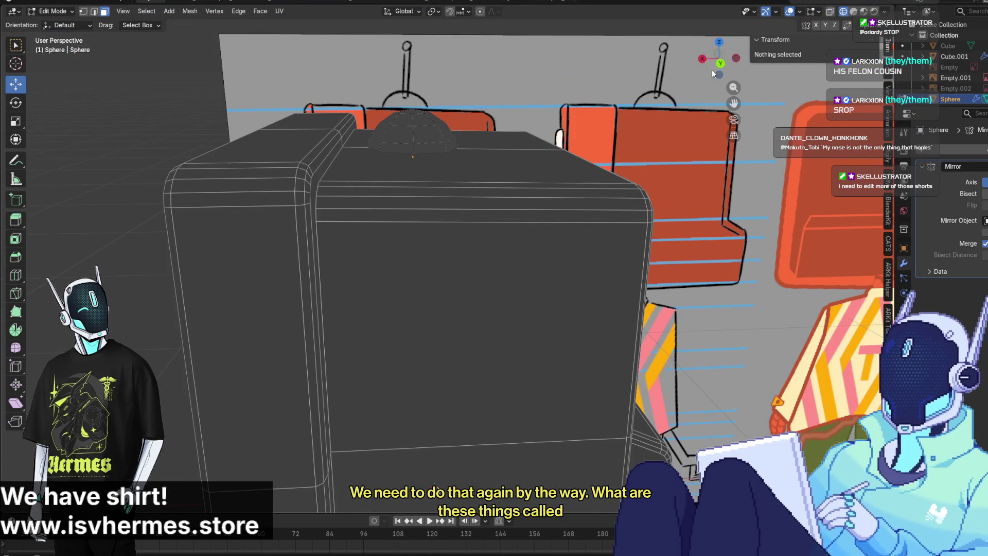
{"action": "left_click", "coordinate": [719, 63]}
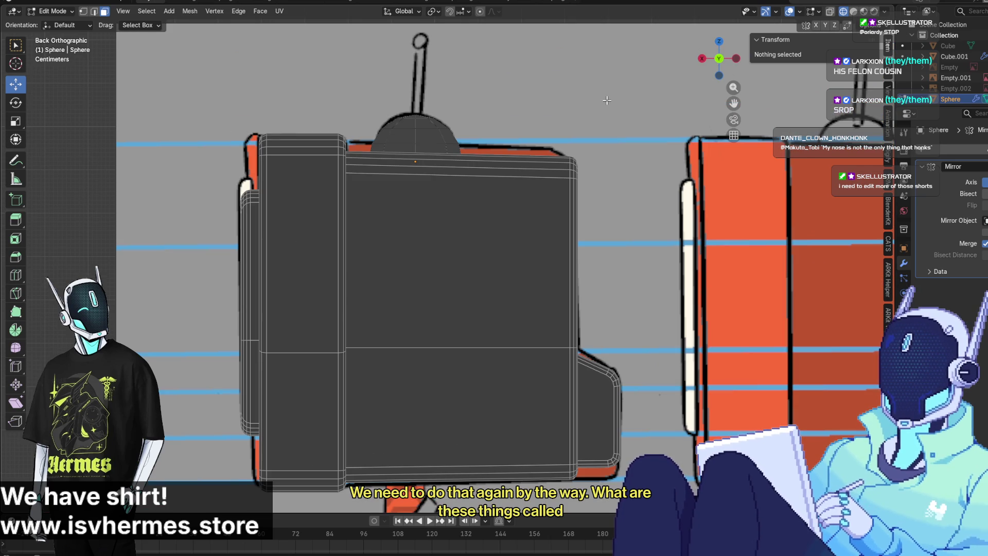
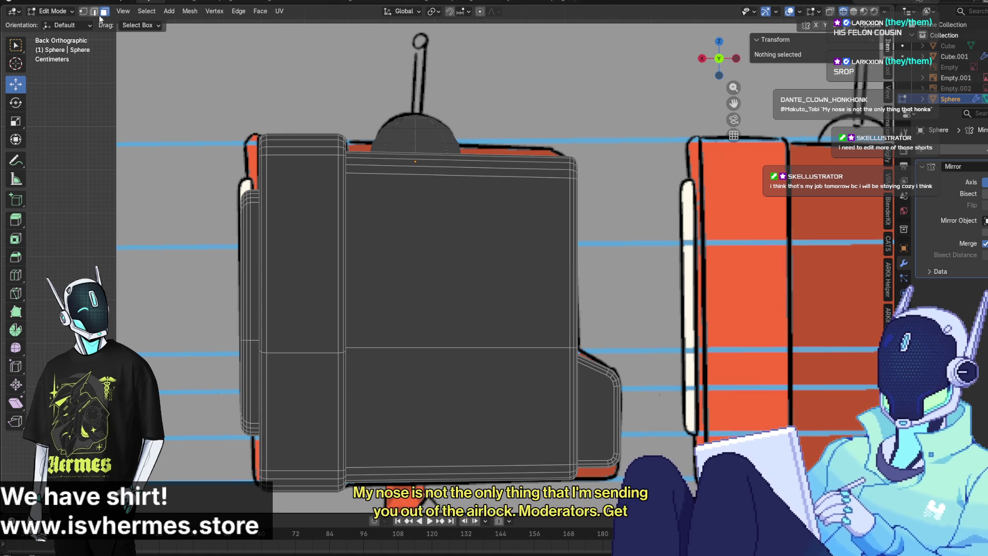
Center the dome in view and switch it from Edit Mode back to Object Mode
{"action": "scroll", "coordinate": [390, 125], "scroll_direction": "up", "scroll_amount": 3}
{"action": "mouse_move", "coordinate": [432, 133]}
{"action": "middle_mouse_down", "text": "shift"}
{"action": "mouse_move", "coordinate": [430, 308]}
{"action": "mouse_move", "coordinate": [352, 373]}
{"action": "mouse_move", "coordinate": [309, 322]}
{"action": "mouse_move", "coordinate": [460, 333]}
{"action": "middle_mouse_up", "text": "shift"}
{"action": "scroll", "coordinate": [432, 314], "scroll_direction": "down", "scroll_amount": 2}
{"action": "left_click", "coordinate": [71, 12]}
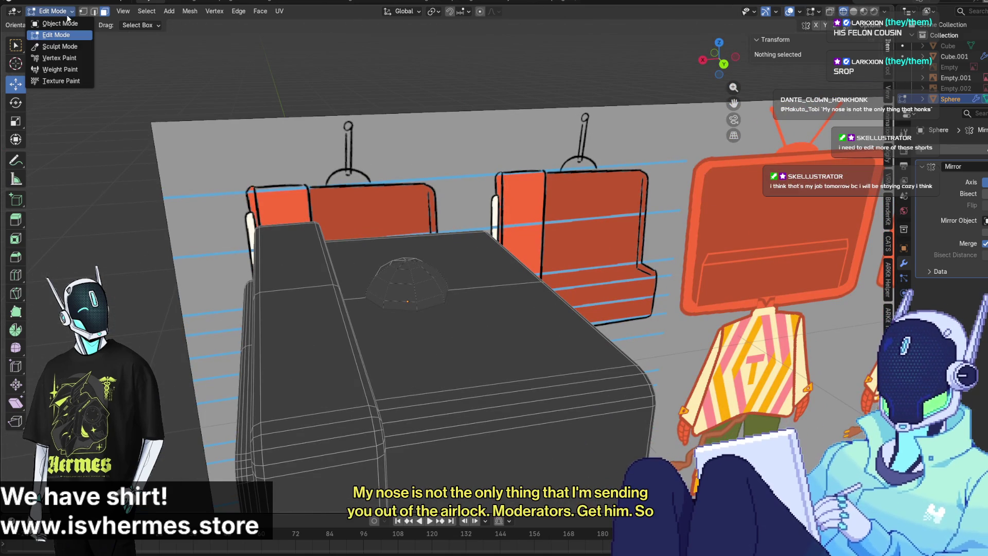
{"action": "left_click", "coordinate": [52, 23]}
Browse the Object menu and the Add > Mesh list of shapes without adding anything
{"action": "left_click", "coordinate": [163, 11]}
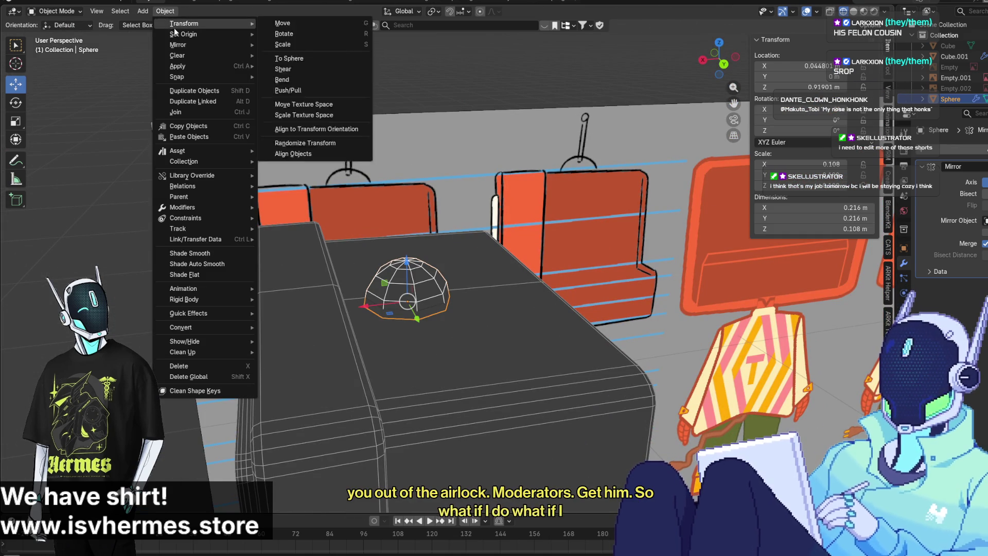
{"action": "mouse_move", "coordinate": [142, 11]}
{"action": "mouse_move", "coordinate": [164, 23]}
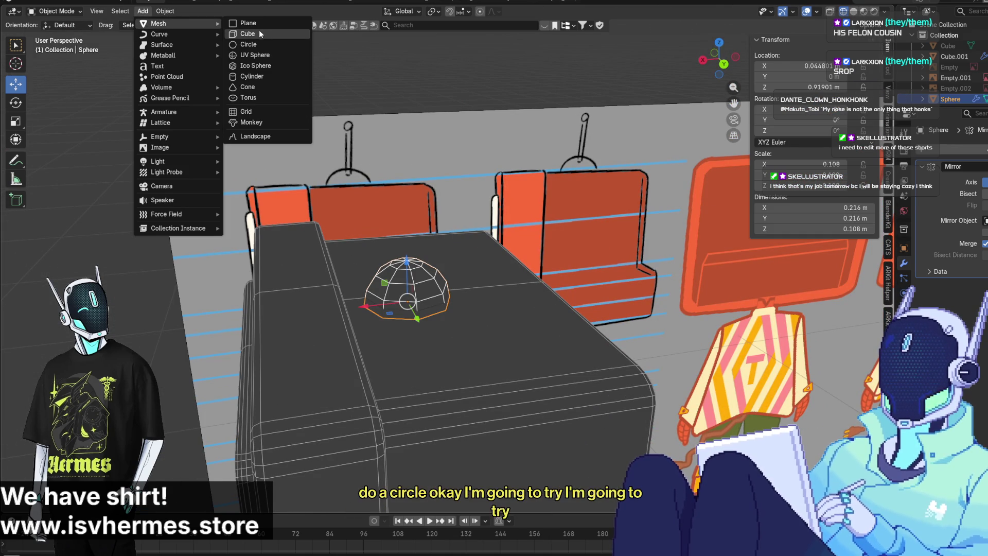
{"action": "left_click", "coordinate": [257, 24]}
{"action": "mouse_move", "coordinate": [498, 248]}
{"action": "middle_mouse_down"}
{"action": "mouse_move", "coordinate": [478, 303]}
{"action": "mouse_move", "coordinate": [158, 6]}
{"action": "middle_mouse_up"}
{"action": "left_click", "coordinate": [165, 10]}
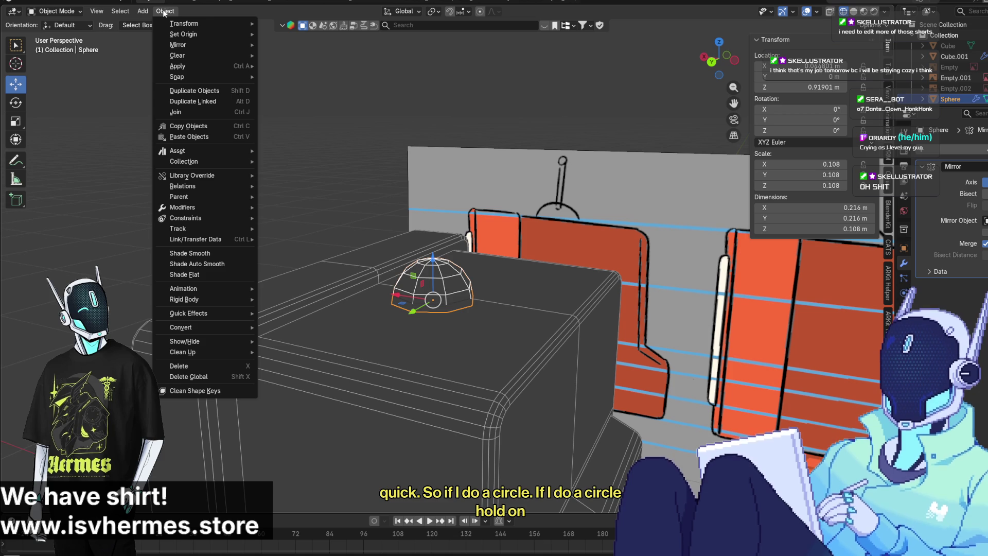
{"action": "mouse_move", "coordinate": [178, 27]}
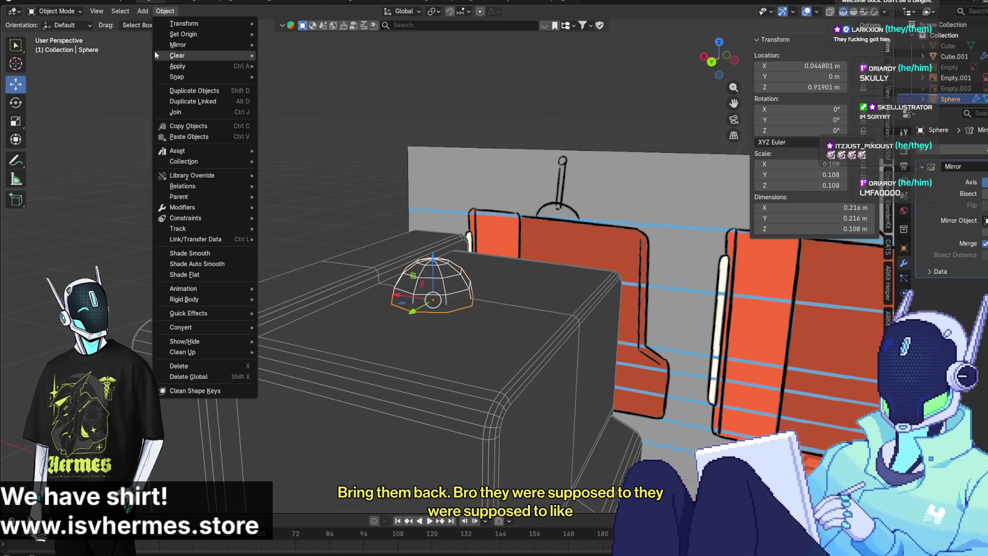
{"action": "mouse_move", "coordinate": [154, 51]}
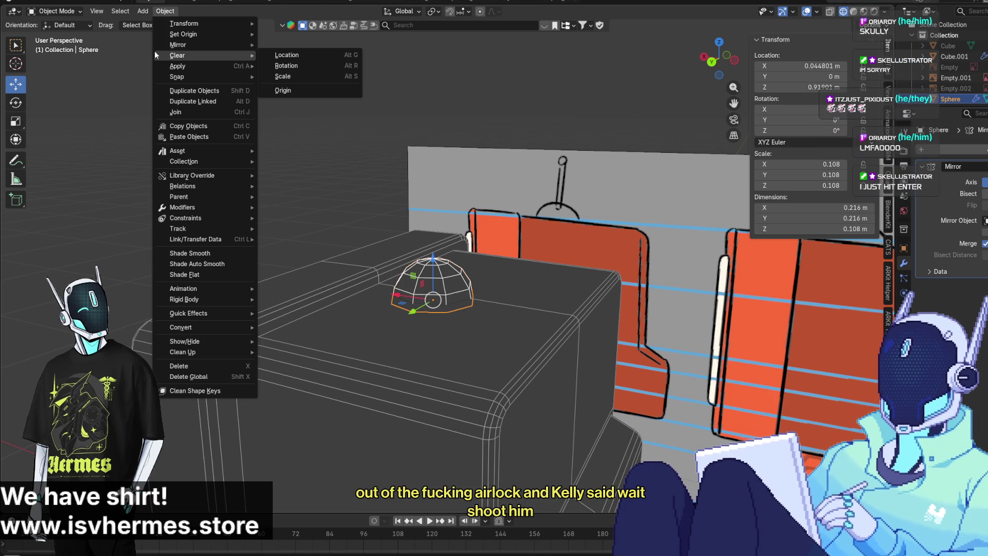
{"action": "mouse_move", "coordinate": [143, 11]}
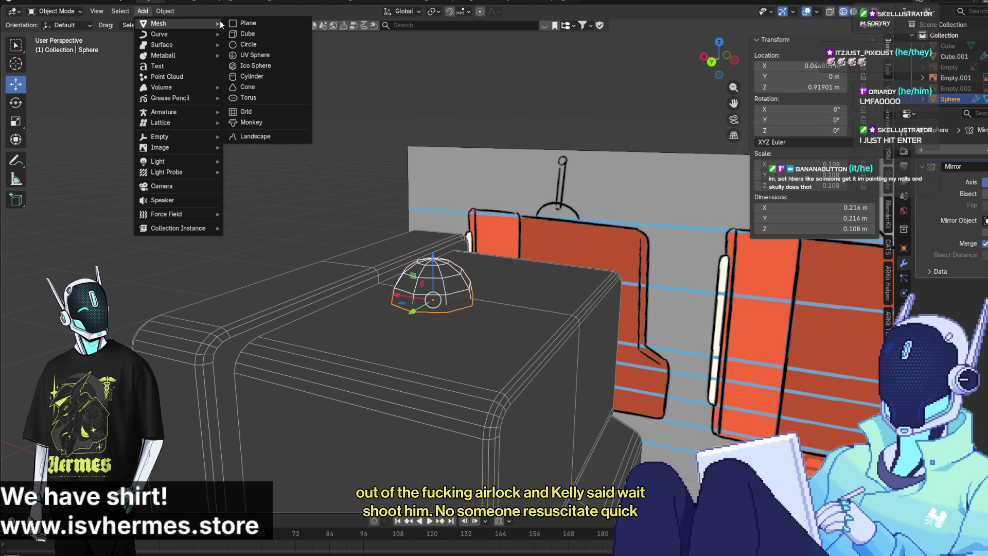
Add a UV sphere and raise it along Z to 1.189 m above the dome
{"action": "left_click", "coordinate": [263, 54]}
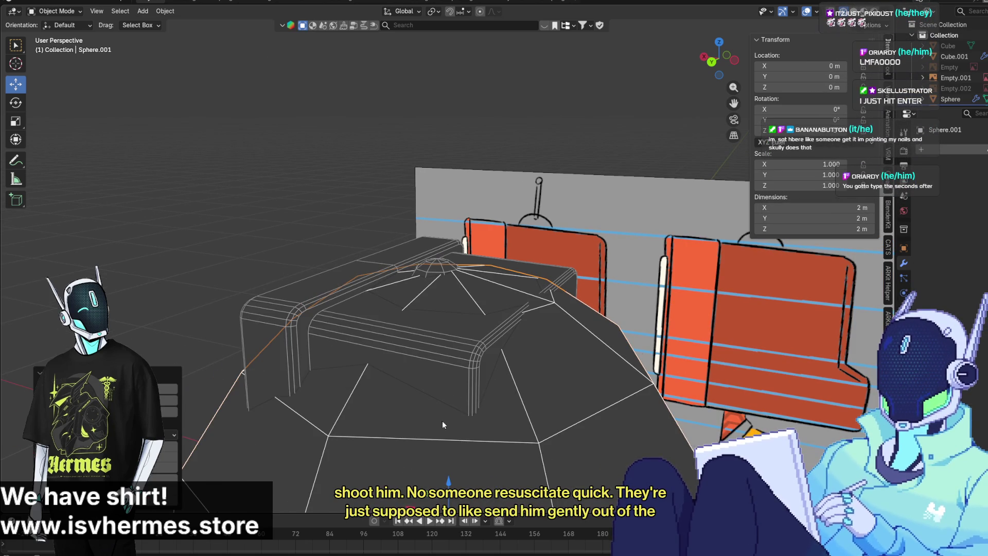
{"action": "key", "text": "g"}
{"action": "key", "text": "z"}
{"action": "left_click", "coordinate": [389, 181]}
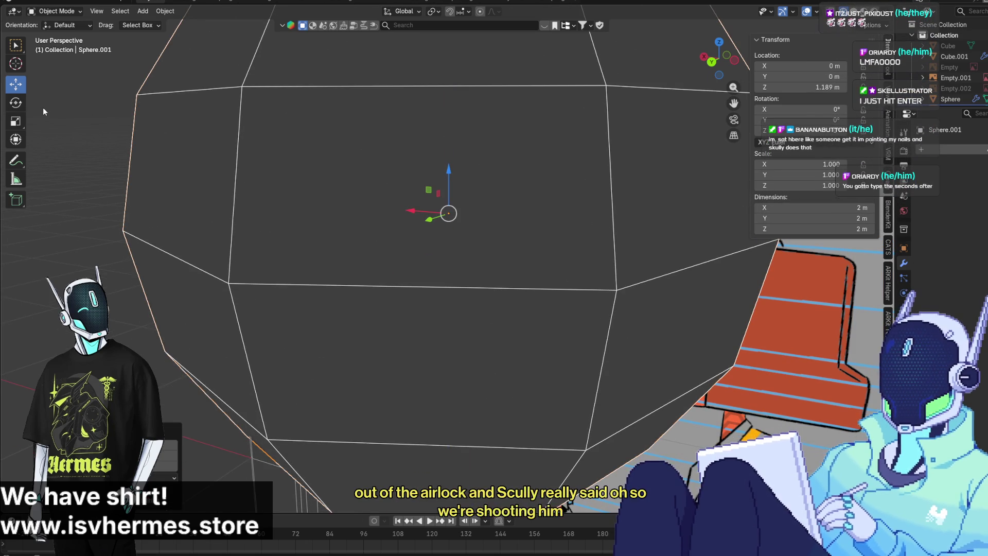
{"action": "key", "text": "KP_Decimal"}
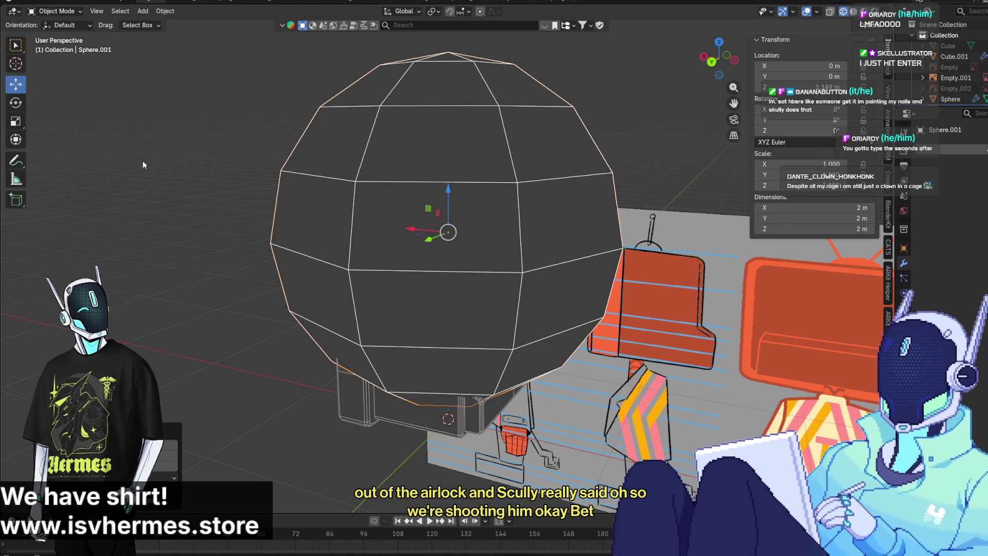
Scale the new sphere down to about a fifth of its size
{"action": "left_click", "coordinate": [20, 107]}
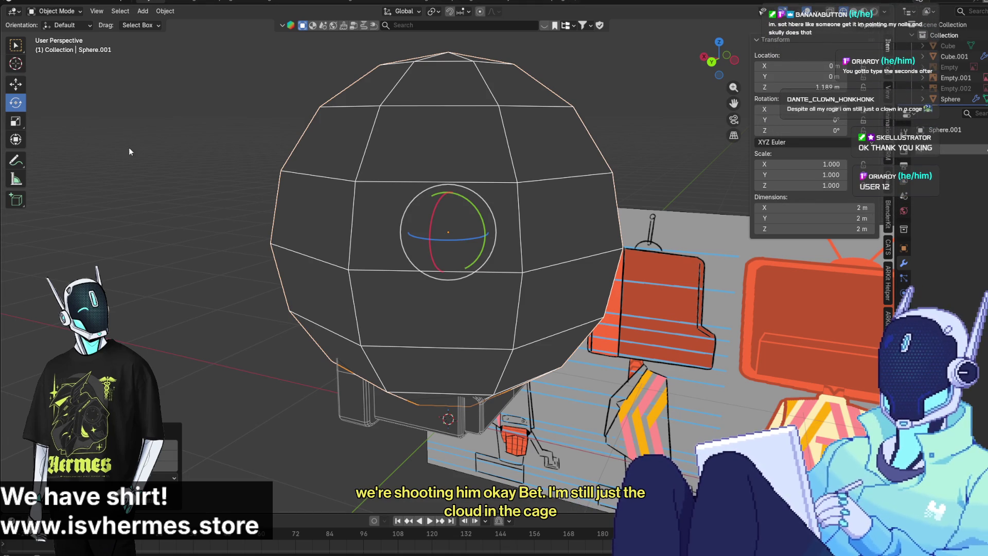
{"action": "left_click", "coordinate": [15, 121]}
{"action": "left_click_drag", "start_coordinate": [485, 214], "coordinate": [454, 232]}
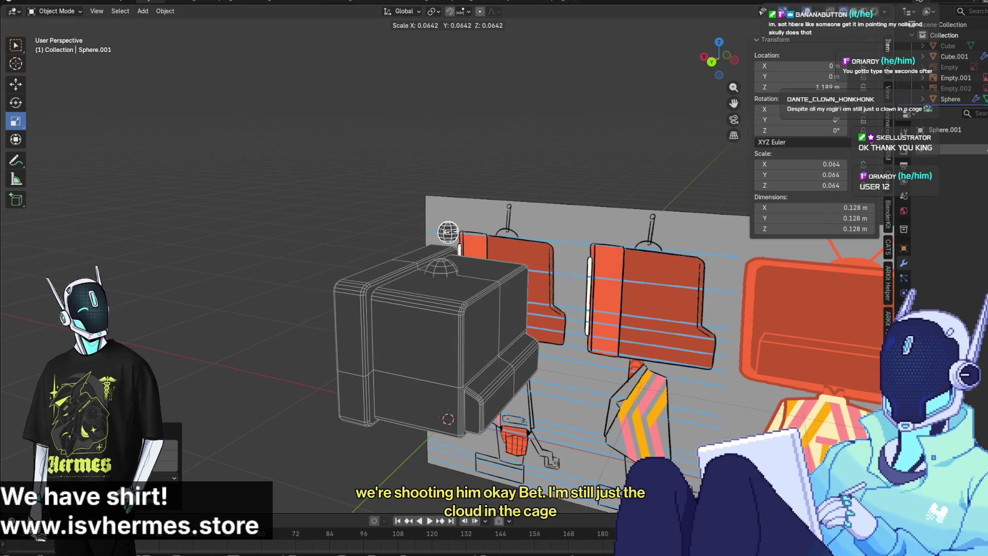
{"action": "right_click", "coordinate": [454, 232]}
{"action": "middle_click_drag", "start_coordinate": [454, 232], "coordinate": [494, 185]}
{"action": "scroll", "coordinate": [494, 186], "scroll_direction": "up", "scroll_amount": 5}
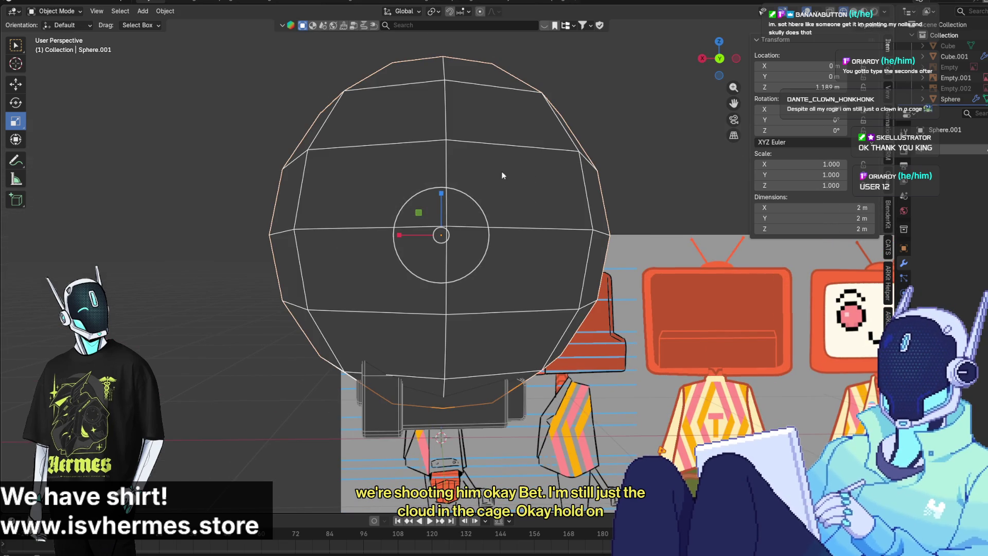
{"action": "left_click_drag", "start_coordinate": [477, 202], "coordinate": [441, 225]}
{"action": "left_click", "coordinate": [438, 229]}
Shrink the sphere further to about 0.0324 m, with Sphere.001 visible in the outliner
{"action": "middle_click_drag", "start_coordinate": [438, 229], "coordinate": [339, 232]}
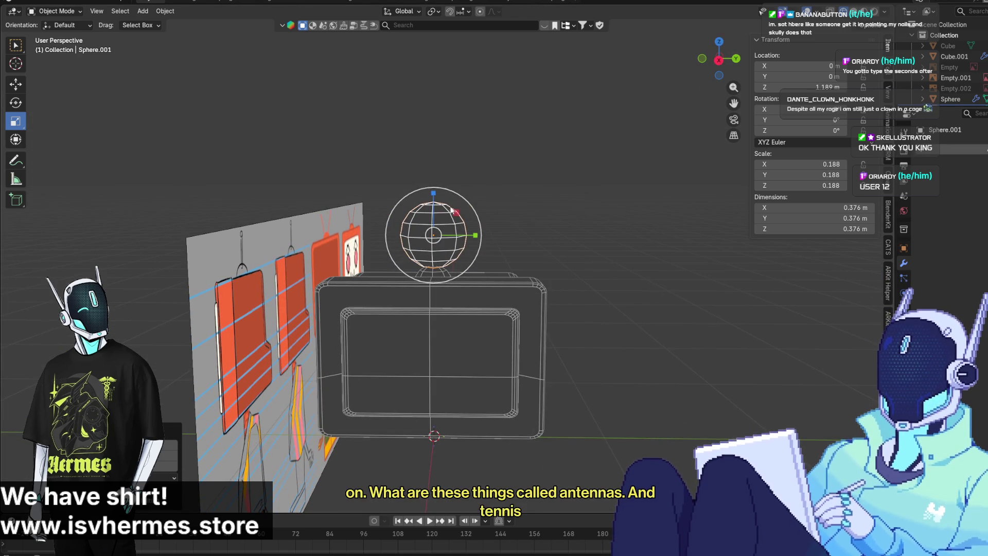
{"action": "scroll", "coordinate": [442, 195], "scroll_direction": "up", "scroll_amount": 4}
{"action": "mouse_move", "coordinate": [451, 185]}
{"action": "left_mouse_down"}
{"action": "mouse_move", "coordinate": [439, 198]}
{"action": "mouse_move", "coordinate": [446, 211]}
{"action": "mouse_move", "coordinate": [452, 198]}
{"action": "mouse_move", "coordinate": [446, 205]}
{"action": "left_mouse_up"}
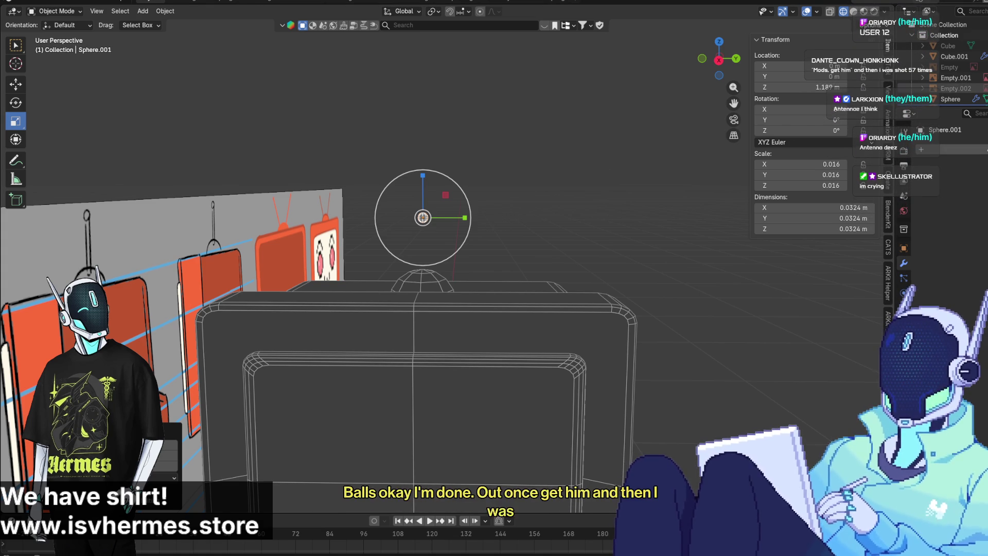
{"action": "left_click_drag", "start_coordinate": [942, 107], "coordinate": [942, 156]}
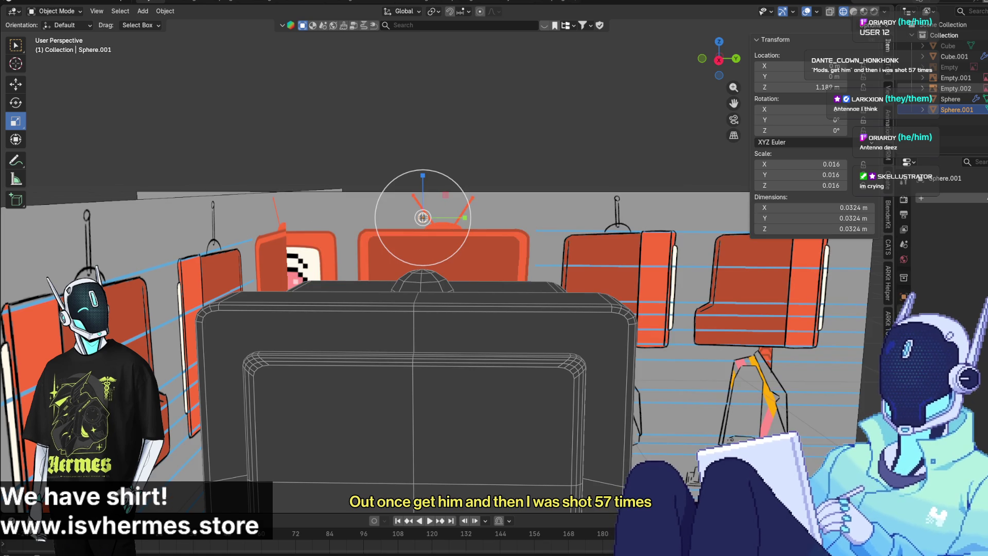
Scale Sphere.001 down until it measures 0.016 m across
{"action": "scroll", "coordinate": [677, 150], "scroll_direction": "up", "scroll_amount": 2}
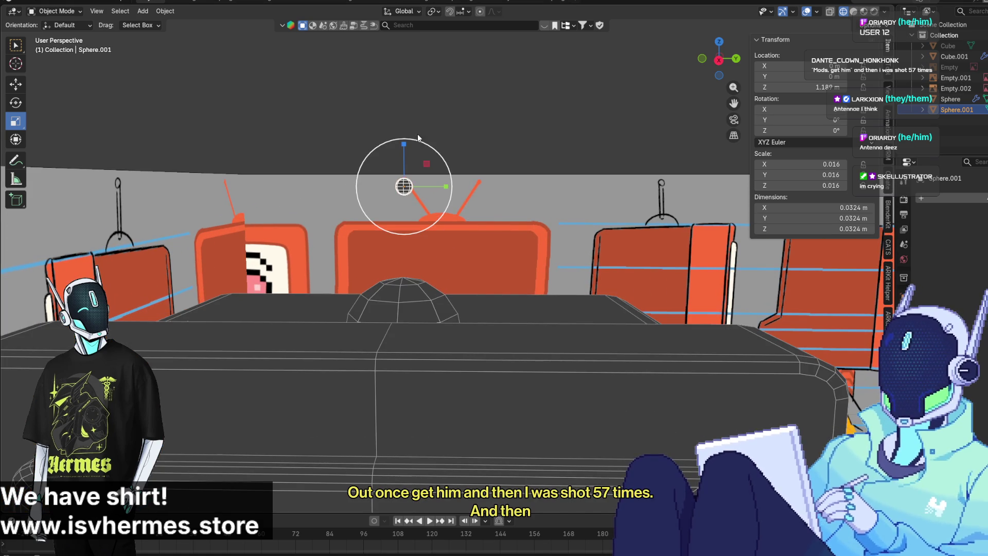
{"action": "key", "text": "s"}
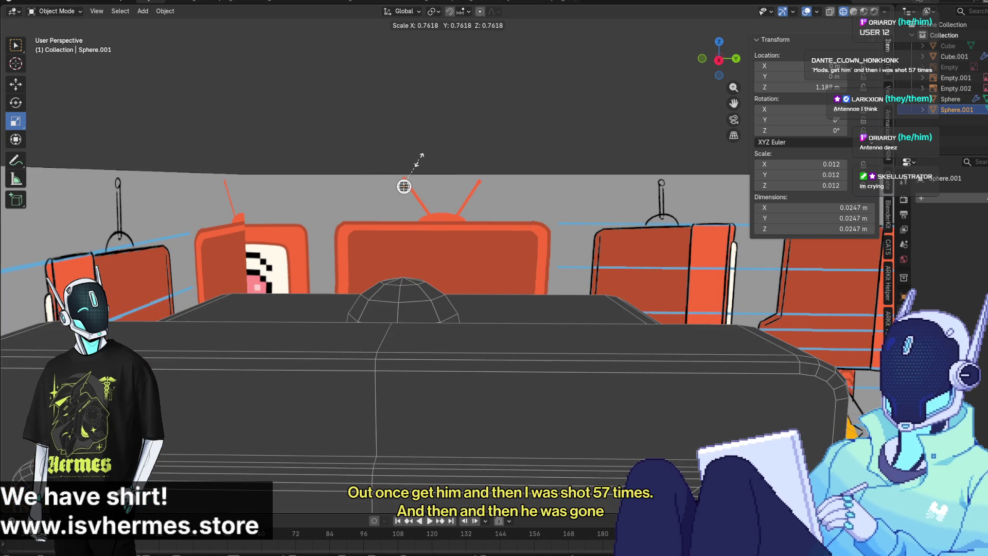
{"action": "left_click", "coordinate": [420, 160]}
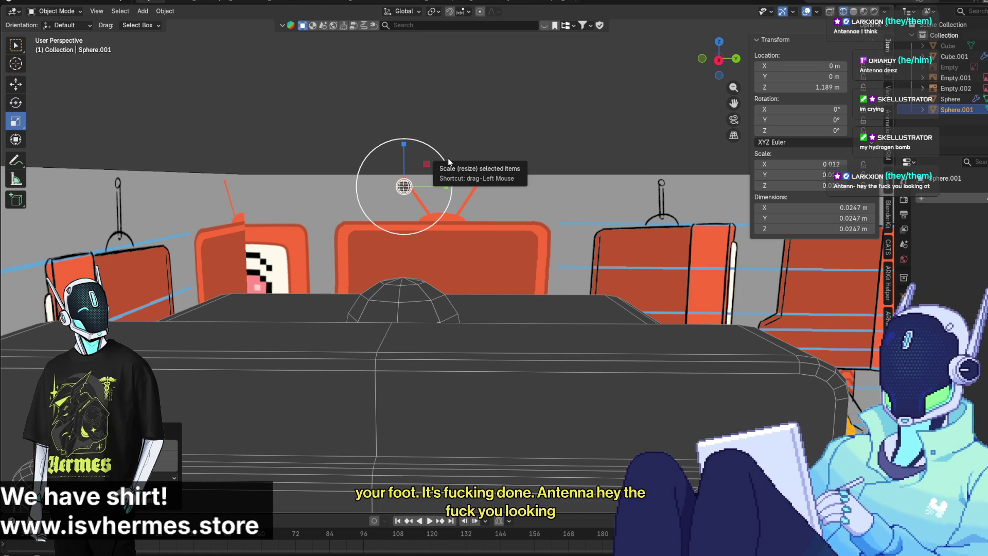
{"action": "mouse_move", "coordinate": [448, 161]}
{"action": "left_mouse_down"}
{"action": "mouse_move", "coordinate": [470, 146]}
{"action": "mouse_move", "coordinate": [449, 161]}
{"action": "left_mouse_up"}
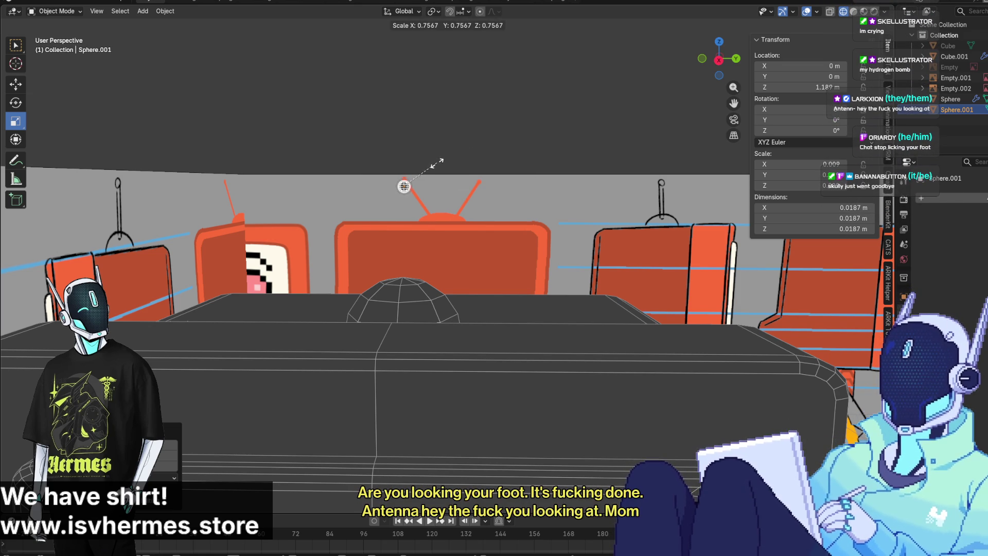
{"action": "left_click_drag", "start_coordinate": [431, 164], "coordinate": [432, 165]}
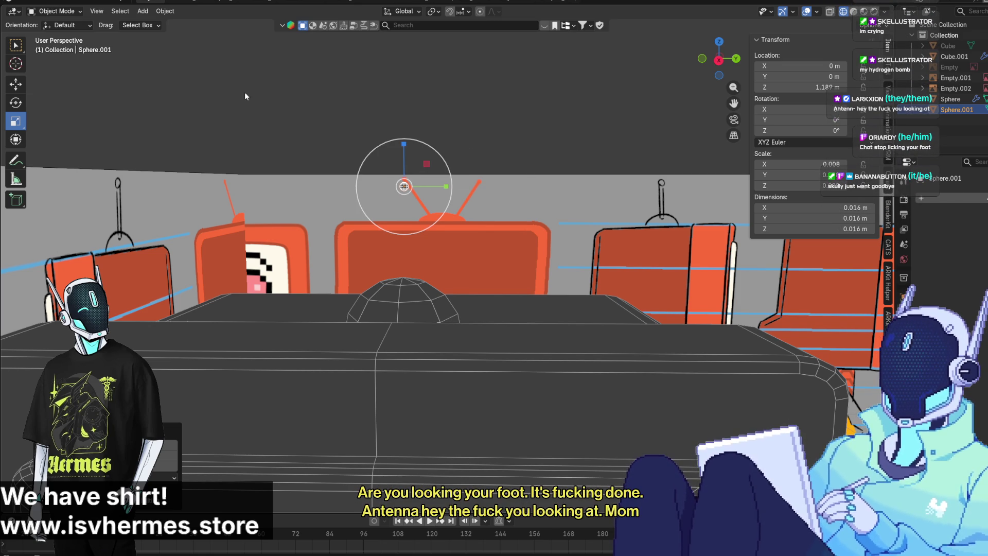
In the right side view, slide the sphere along Y and enlarge it to about 0.029 m
{"action": "left_click", "coordinate": [701, 59]}
{"action": "left_click", "coordinate": [720, 61]}
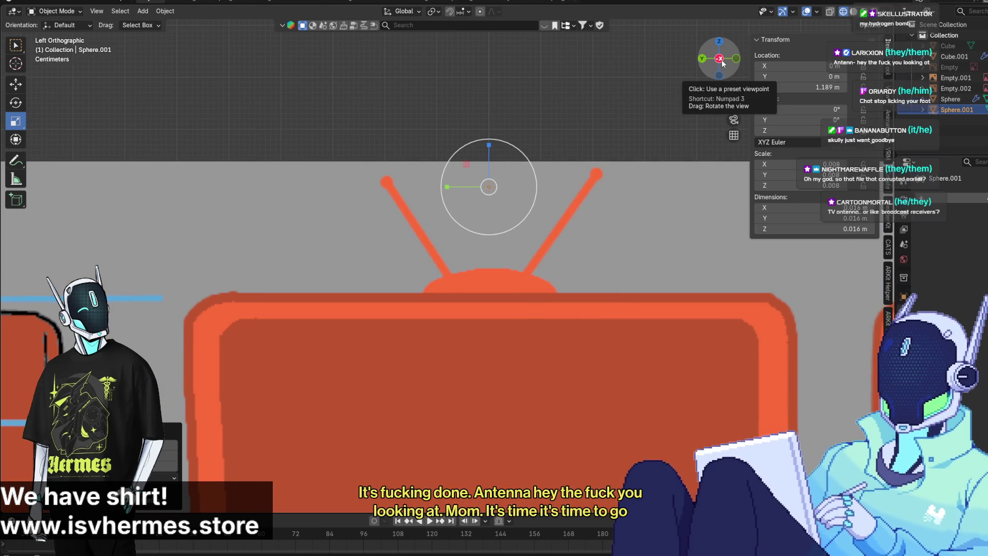
{"action": "left_click", "coordinate": [720, 59]}
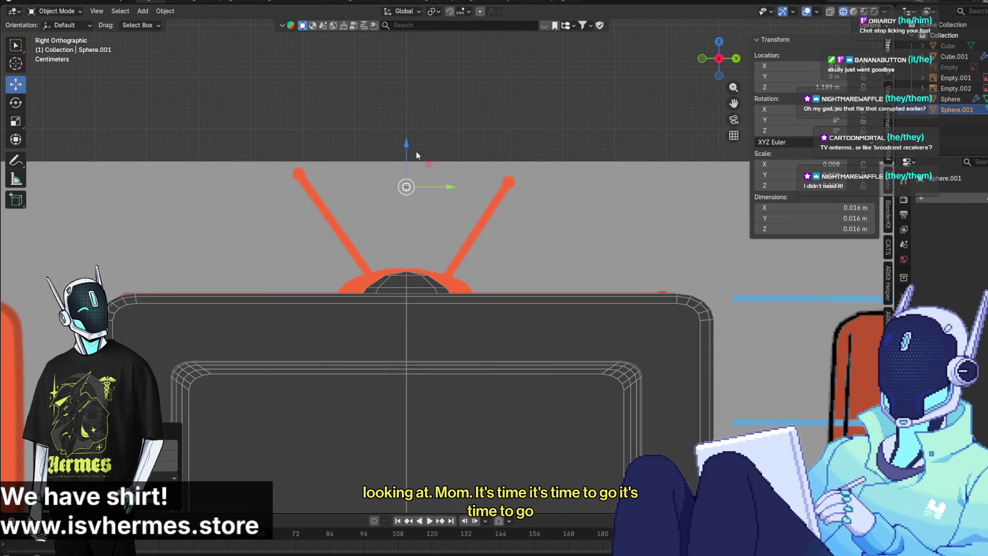
{"action": "left_click_drag", "start_coordinate": [452, 187], "coordinate": [548, 193]}
{"action": "left_click", "coordinate": [16, 102]}
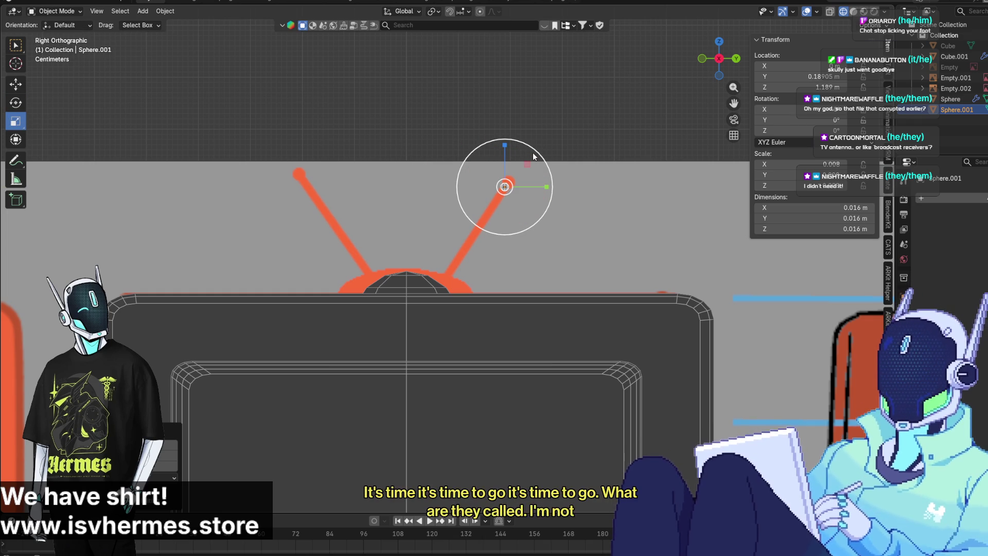
{"action": "mouse_move", "coordinate": [530, 150]}
{"action": "left_mouse_down"}
{"action": "mouse_move", "coordinate": [578, 137]}
{"action": "mouse_move", "coordinate": [532, 167]}
{"action": "mouse_move", "coordinate": [541, 183]}
{"action": "left_mouse_up"}
Raise the sphere along Z to 1.275 m onto the right antenna's upper tip
{"action": "left_click", "coordinate": [16, 84]}
{"action": "scroll", "coordinate": [560, 180], "scroll_direction": "up", "scroll_amount": 5}
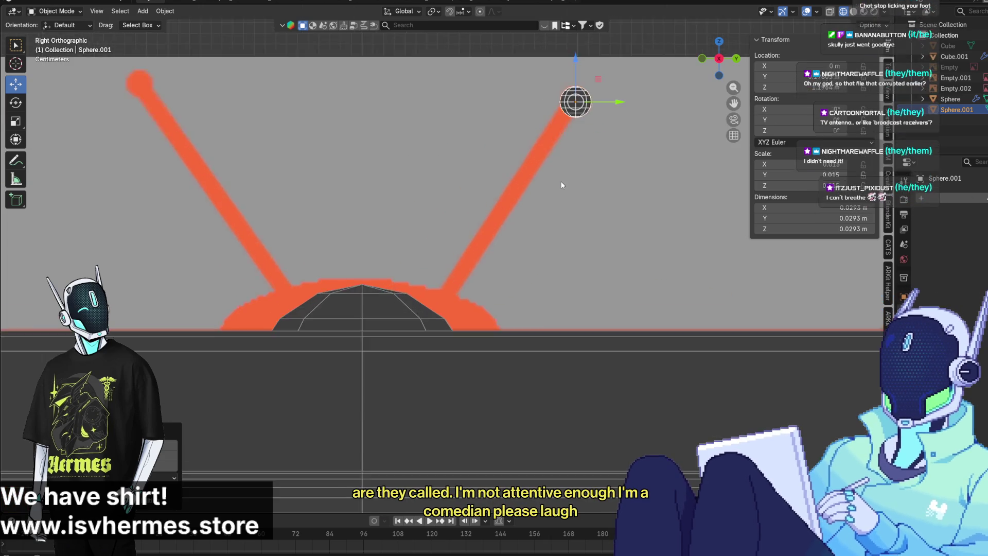
{"action": "key", "text": "KP_Decimal"}
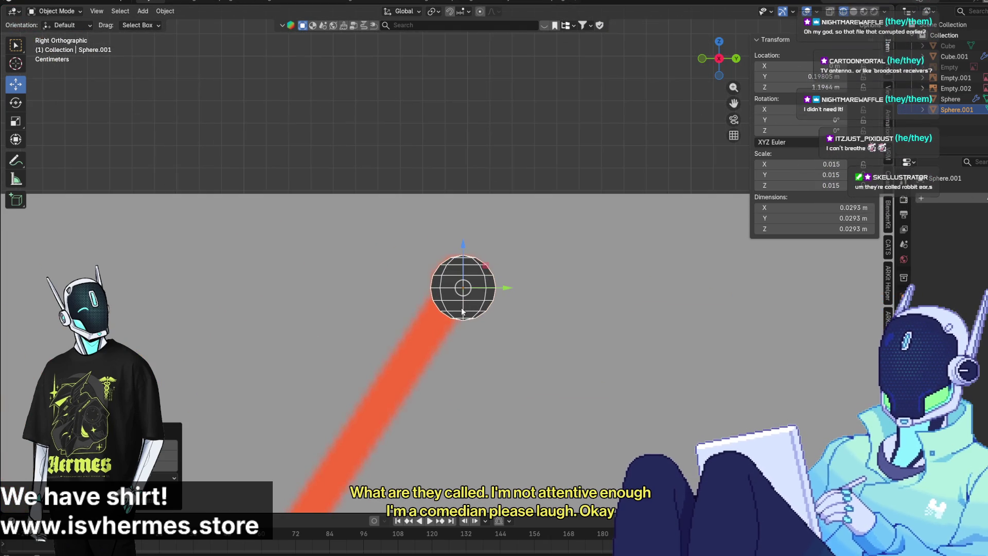
{"action": "left_click_drag", "start_coordinate": [452, 240], "coordinate": [482, 162]}
{"action": "middle_click_drag", "start_coordinate": [481, 166], "coordinate": [479, 139]}
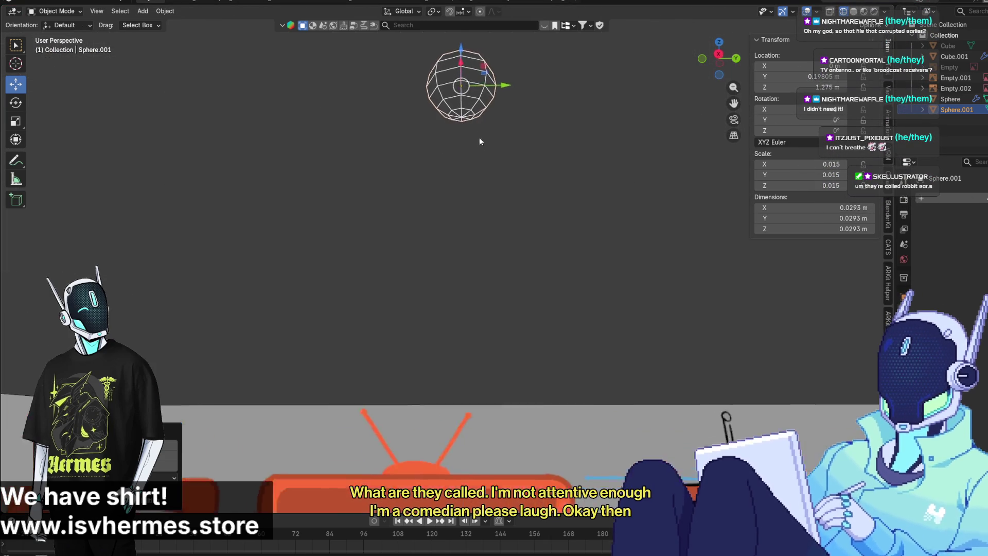
{"action": "left_click", "coordinate": [60, 14]}
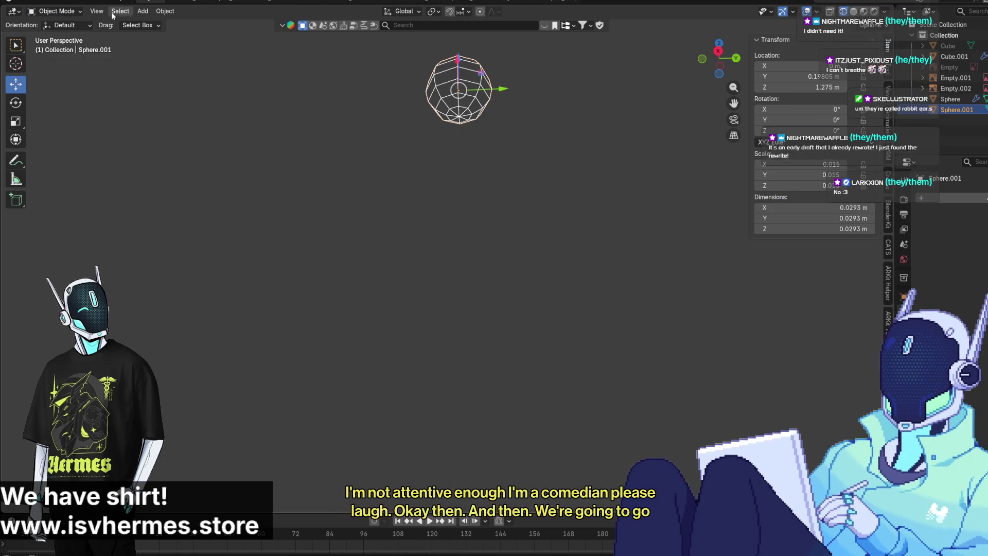
Enter Edit Mode on the sphere and delete its bottom faces
{"action": "left_click", "coordinate": [143, 11]}
{"action": "left_click", "coordinate": [56, 11]}
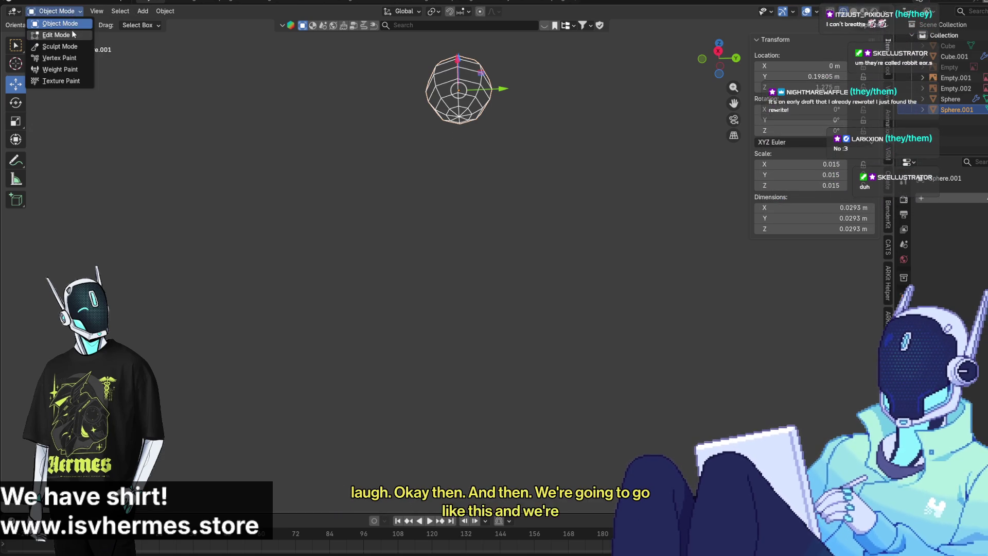
{"action": "left_click", "coordinate": [52, 43]}
{"action": "left_click", "coordinate": [448, 90]}
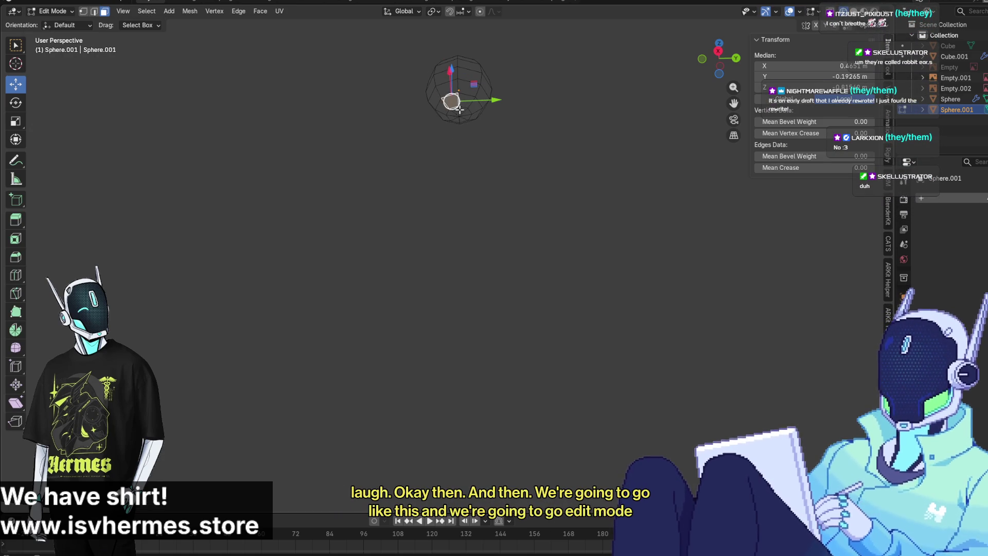
{"action": "left_click", "coordinate": [459, 109]}
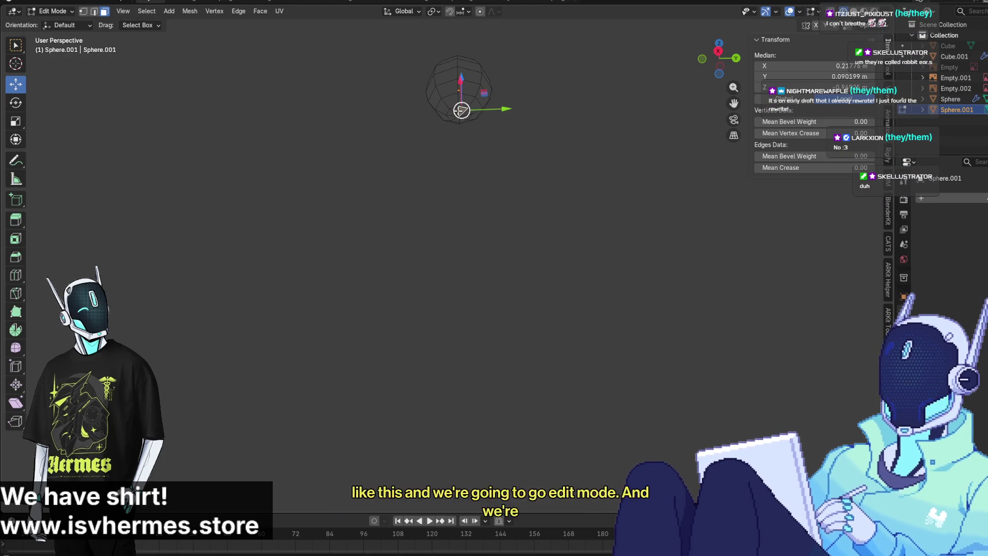
{"action": "left_click", "coordinate": [463, 118]}
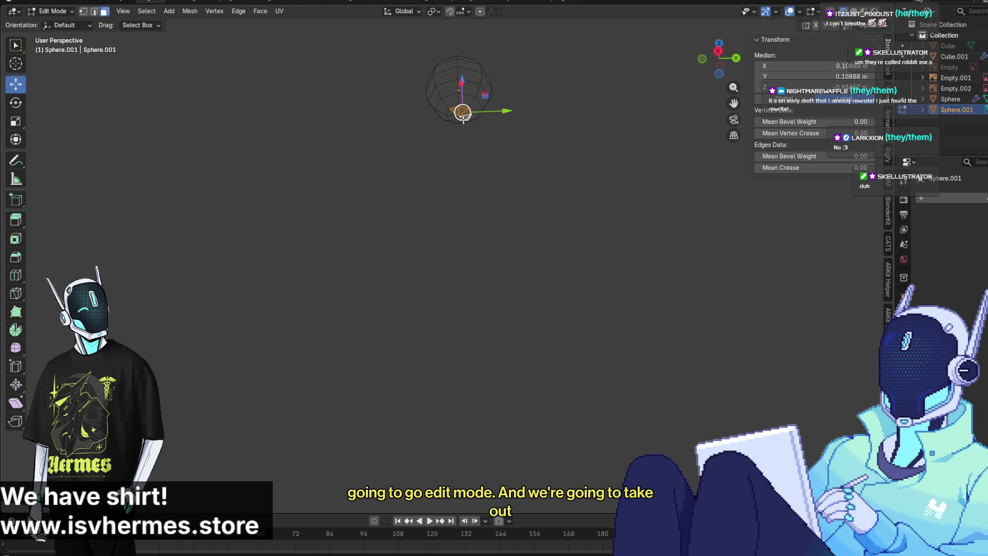
{"action": "left_click", "coordinate": [451, 116], "text": "shift"}
{"action": "key", "text": "x"}
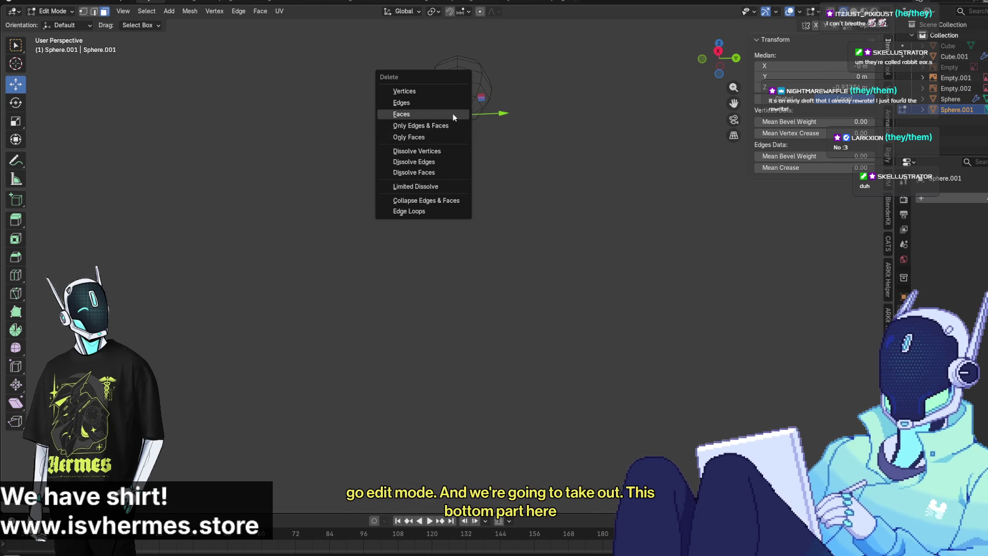
{"action": "left_click", "coordinate": [452, 114]}
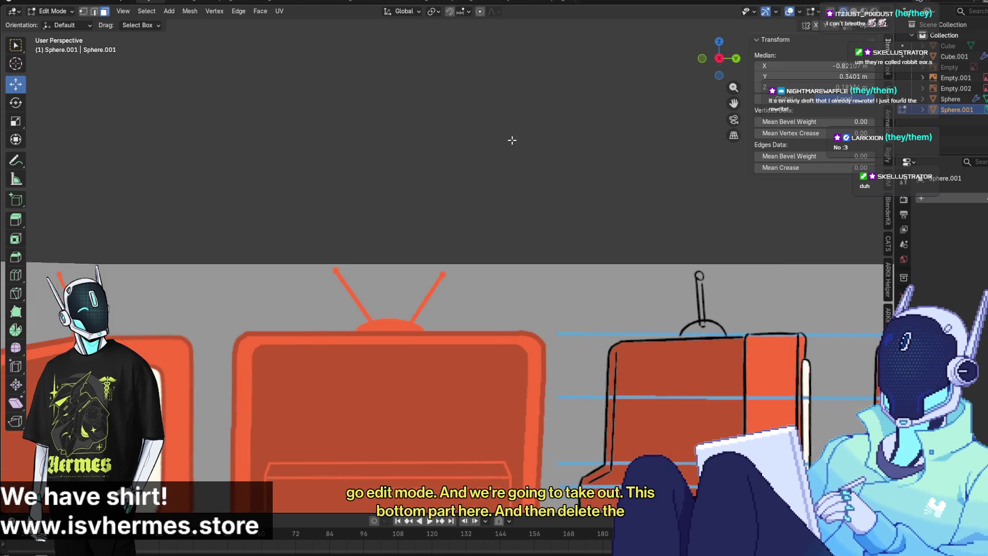
Select the edge loop around the sphere's open bottom
{"action": "middle_click_drag", "start_coordinate": [512, 140], "coordinate": [515, 82]}
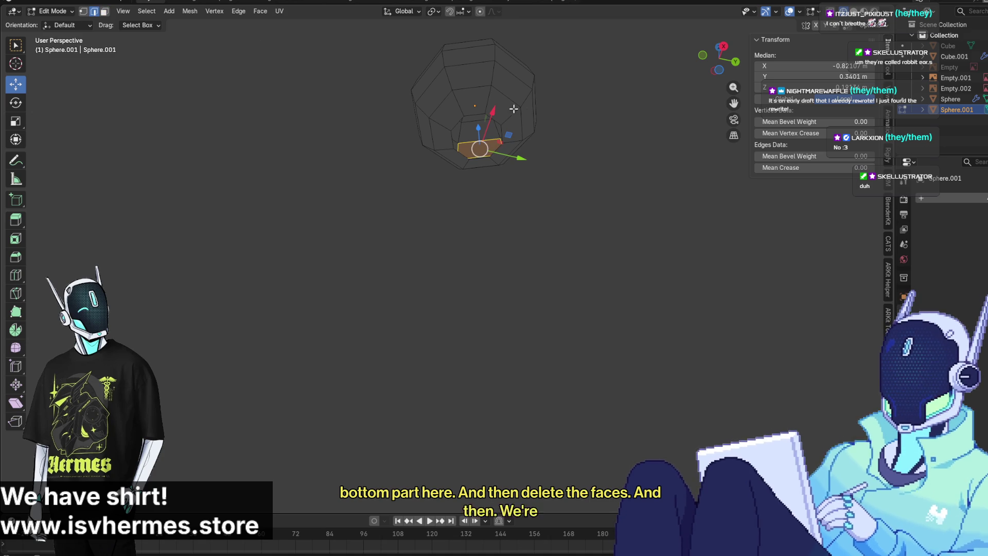
{"action": "left_click", "coordinate": [454, 128], "text": "alt"}
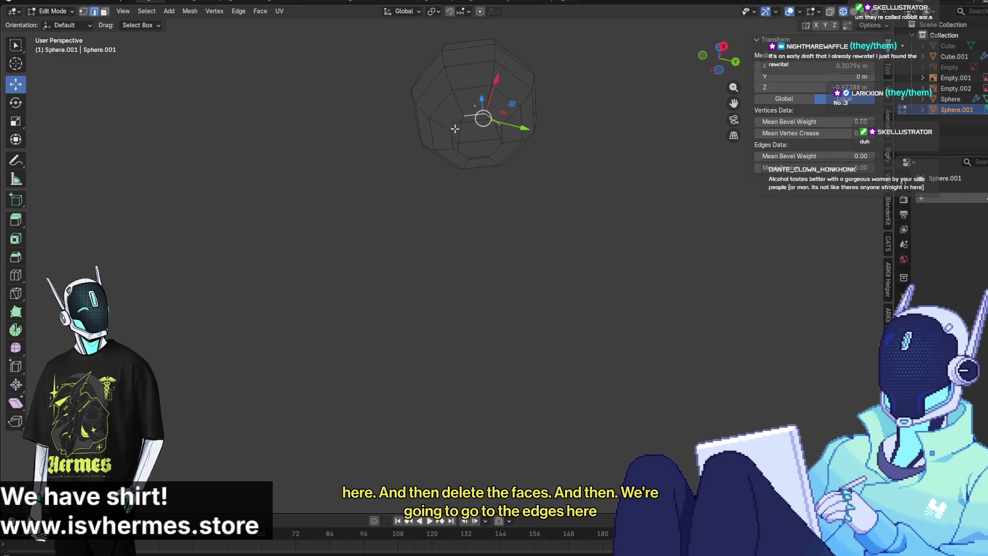
{"action": "left_click", "coordinate": [508, 132], "text": "alt"}
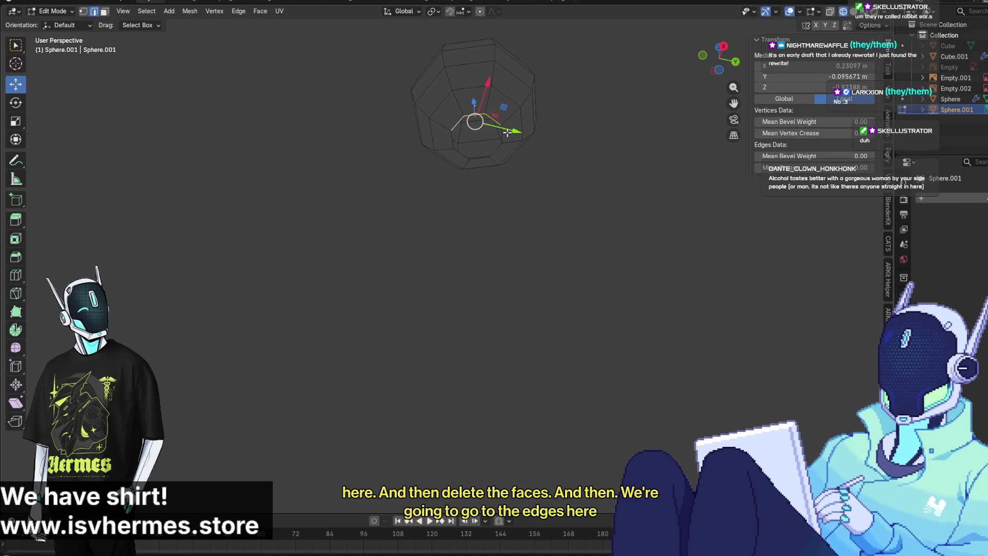
{"action": "left_click", "coordinate": [463, 157], "text": "alt"}
{"action": "mouse_move", "coordinate": [474, 172]}
{"action": "middle_mouse_down"}
{"action": "mouse_move", "coordinate": [489, 205]}
{"action": "mouse_move", "coordinate": [483, 231]}
{"action": "middle_mouse_up"}
Extrude the bottom loop downward into a roughly 0.26 m pole reaching the dome
{"action": "key", "text": "e"}
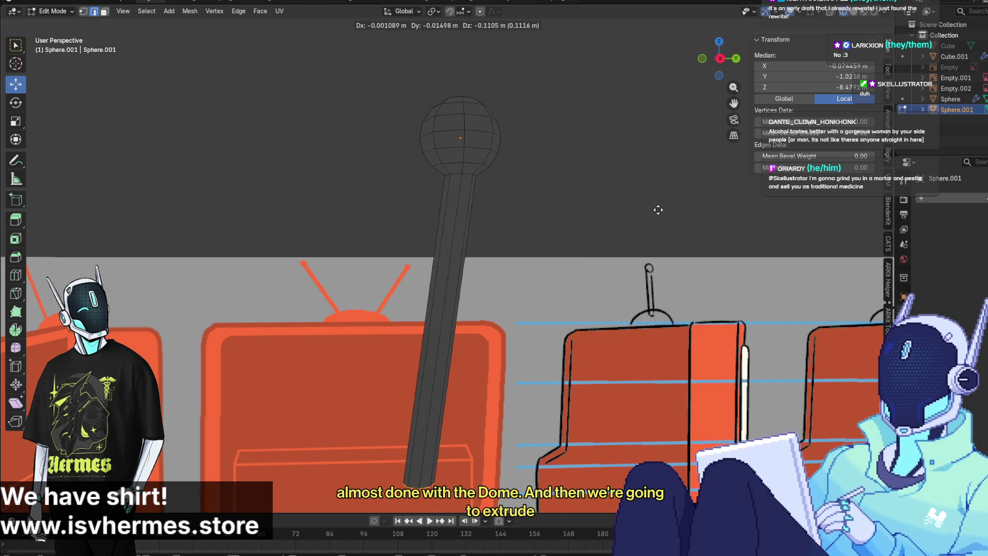
{"action": "key", "text": "Escape"}
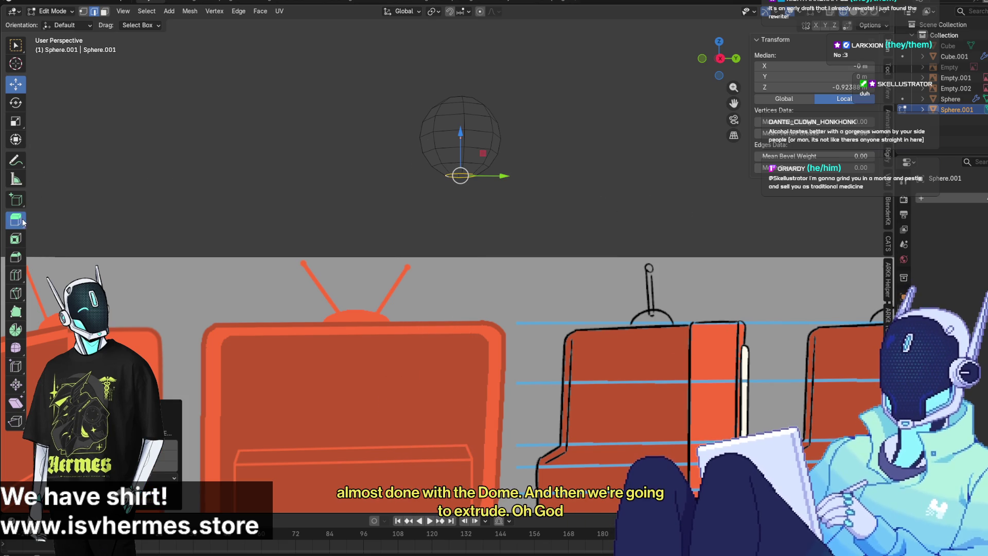
{"action": "left_click_drag", "start_coordinate": [461, 214], "coordinate": [475, 485]}
{"action": "left_click", "coordinate": [723, 60]}
{"action": "scroll", "coordinate": [653, 149], "scroll_direction": "down", "scroll_amount": 5}
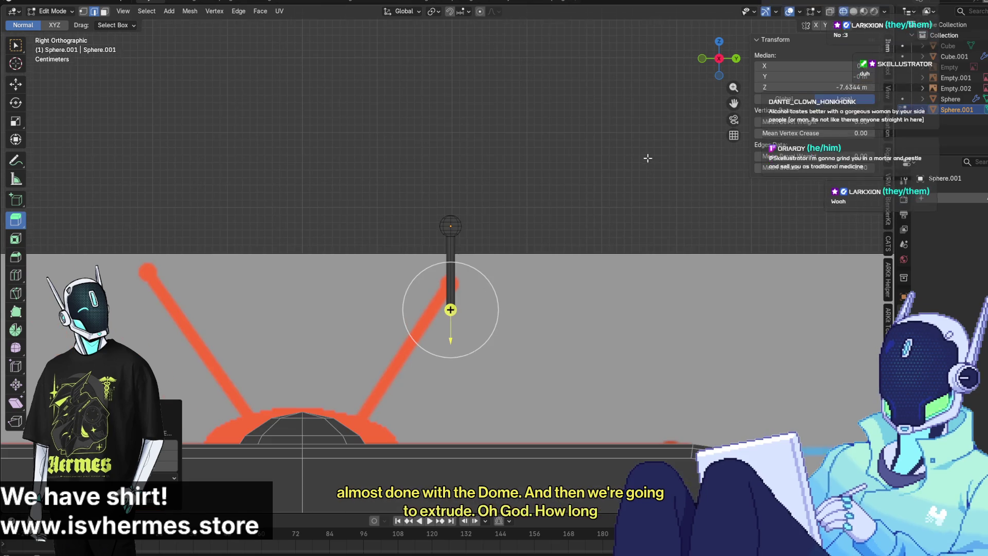
{"action": "left_click_drag", "start_coordinate": [450, 309], "coordinate": [462, 482]}
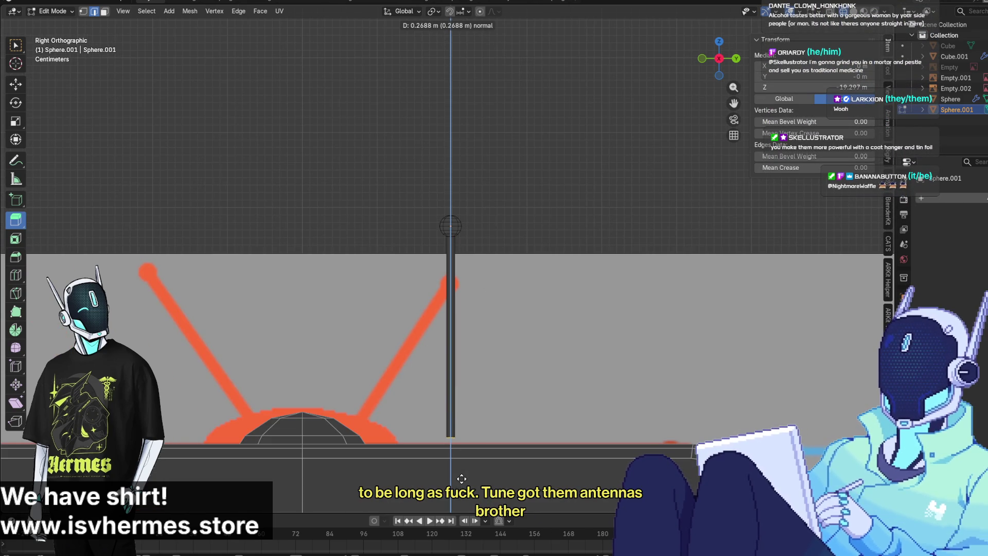
{"action": "left_click_drag", "start_coordinate": [462, 479], "coordinate": [462, 479]}
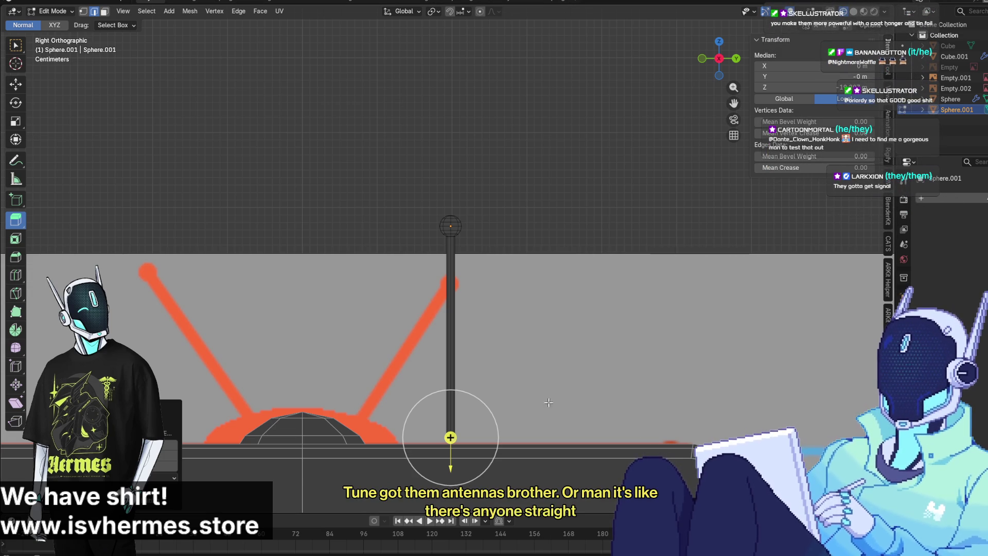
{"action": "key", "text": "ctrl+z"}
{"action": "left_click_drag", "start_coordinate": [450, 276], "coordinate": [447, 473]}
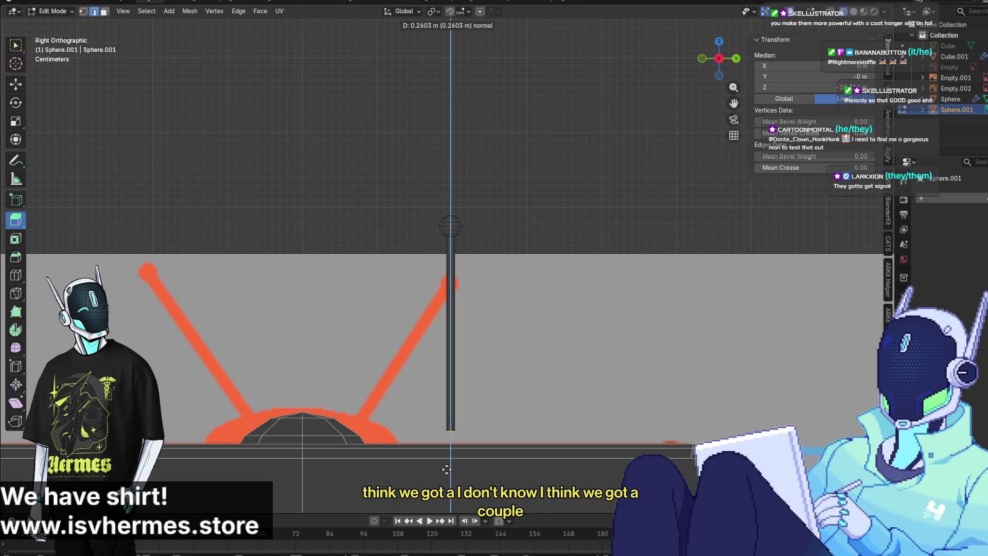
{"action": "left_click_drag", "start_coordinate": [447, 473], "coordinate": [447, 472]}
{"action": "key", "text": "shift+space"}
{"action": "key", "text": "g"}
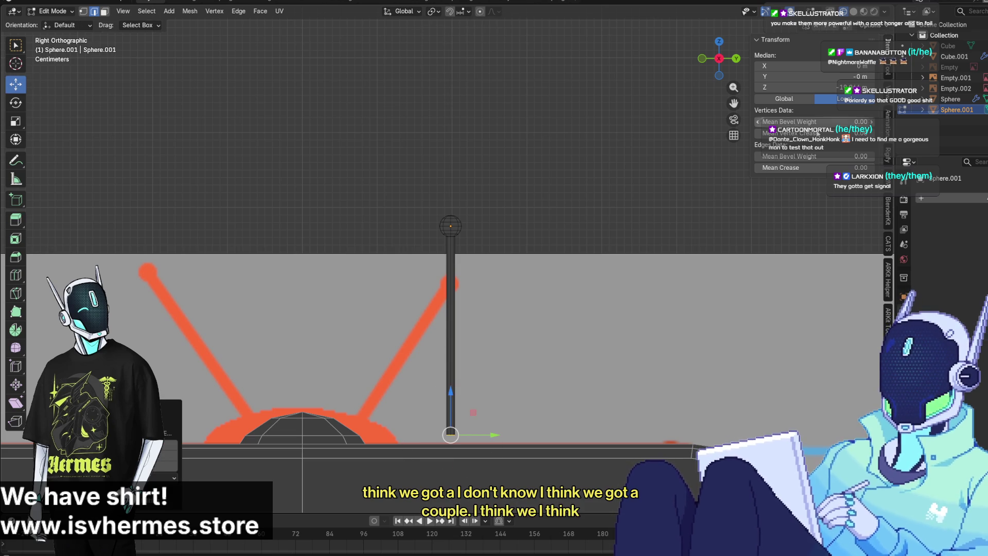
{"action": "left_click", "coordinate": [480, 222]}
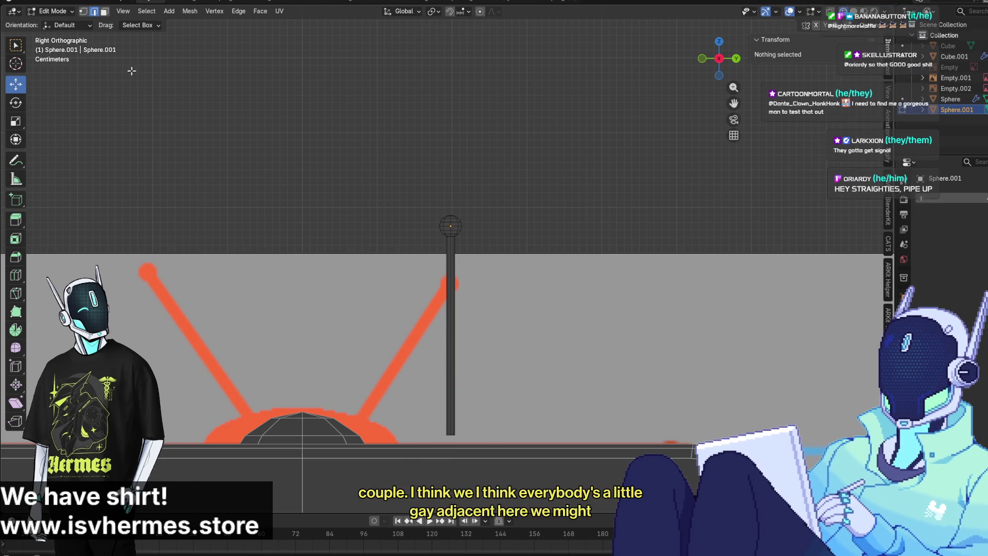
Back in Object Mode, add a Mirror modifier to Sphere.001
{"action": "left_click", "coordinate": [52, 11]}
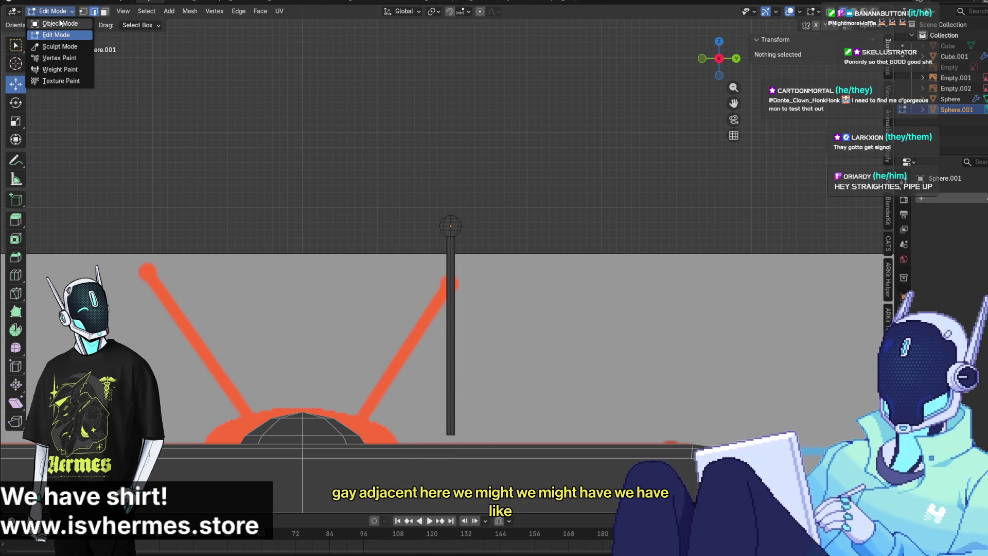
{"action": "left_click", "coordinate": [52, 21]}
{"action": "left_click", "coordinate": [931, 182]}
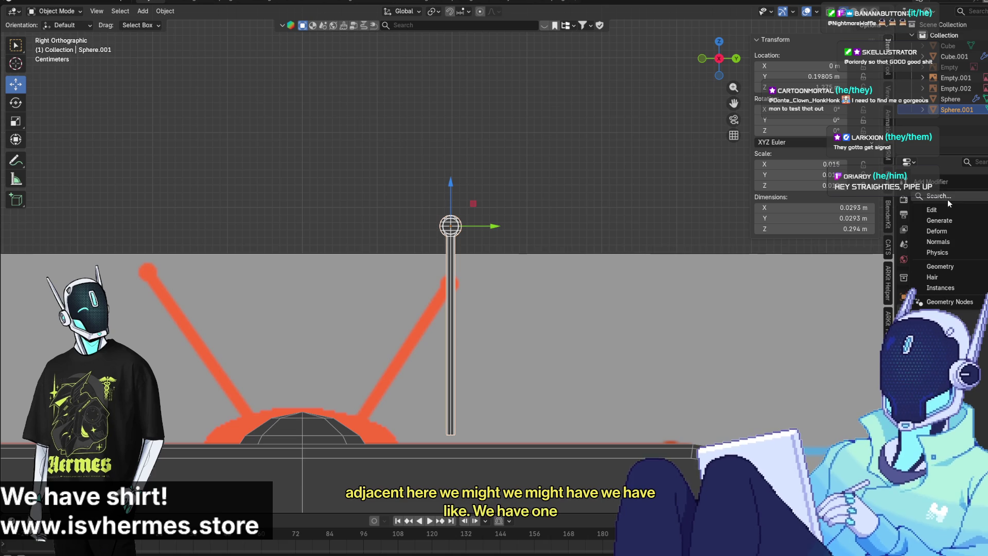
{"action": "left_click", "coordinate": [949, 196]}
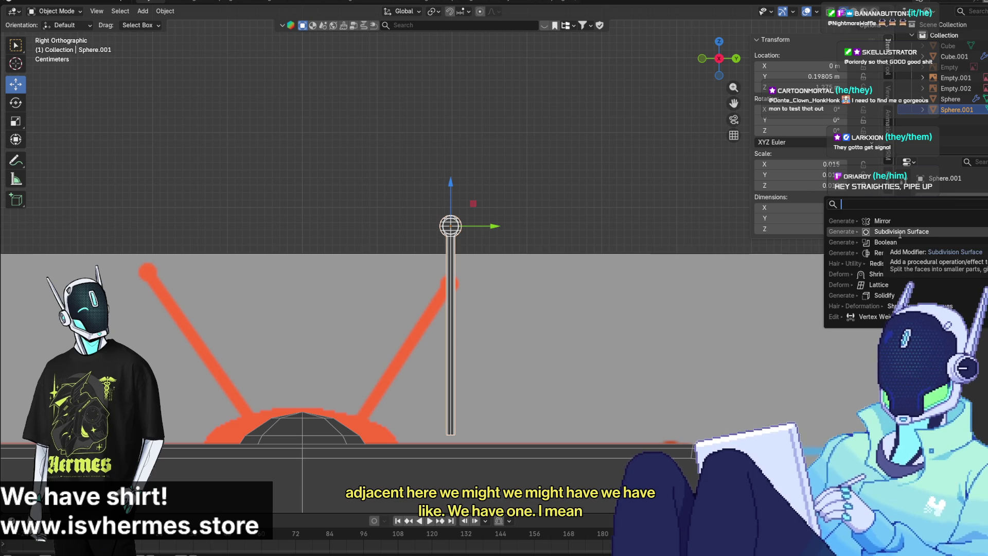
{"action": "left_click", "coordinate": [900, 220]}
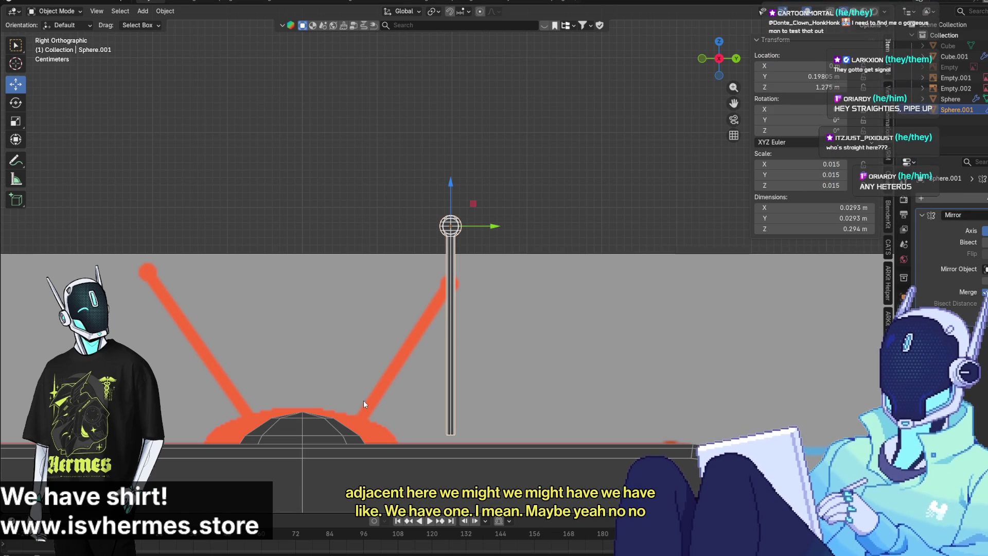
Move the antenna along Y to space the two mirrored 0.294 m antennas above the dome
{"action": "key", "text": "g"}
{"action": "left_click", "coordinate": [636, 231]}
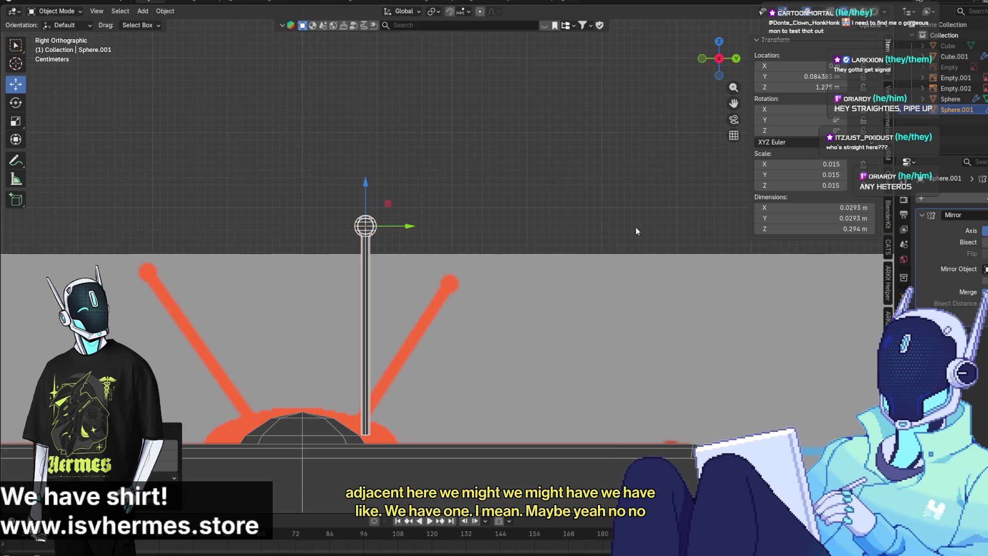
{"action": "scroll", "coordinate": [481, 291], "scroll_direction": "down", "scroll_amount": 4}
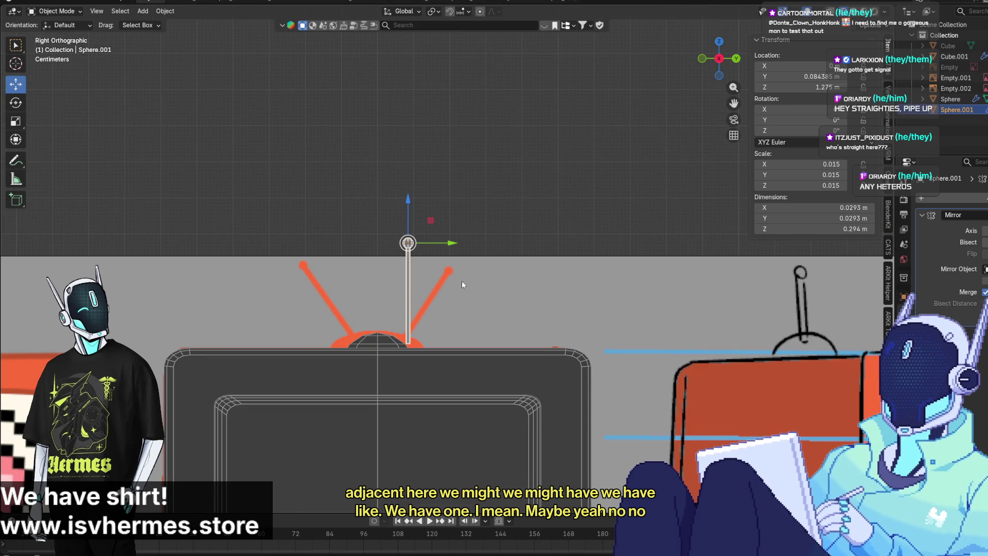
{"action": "key", "text": "g"}
{"action": "left_click", "coordinate": [724, 261]}
{"action": "scroll", "coordinate": [725, 262], "scroll_direction": "down", "scroll_amount": 3}
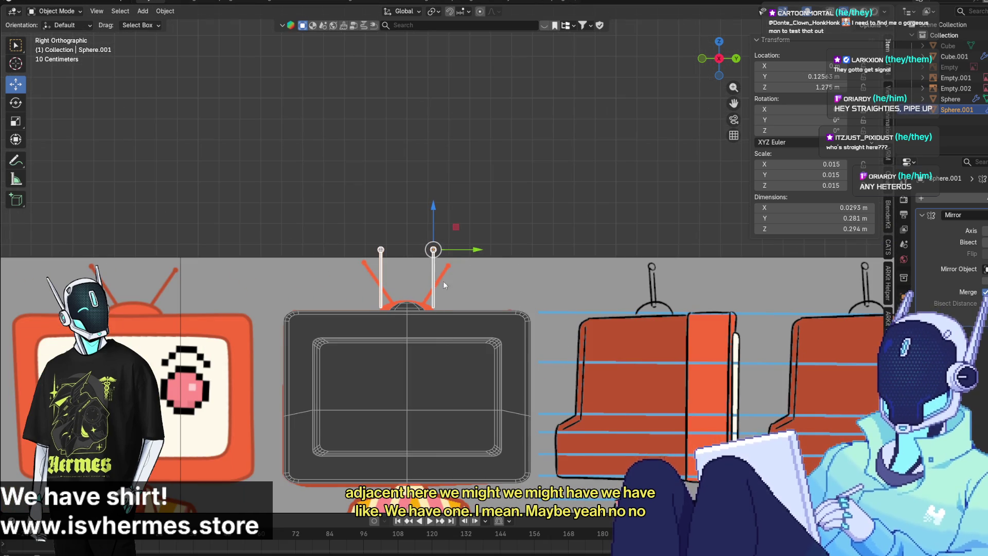
{"action": "scroll", "coordinate": [441, 308], "scroll_direction": "up", "scroll_amount": 3}
{"action": "left_click", "coordinate": [428, 353]}
{"action": "scroll", "coordinate": [450, 372], "scroll_direction": "up", "scroll_amount": 2}
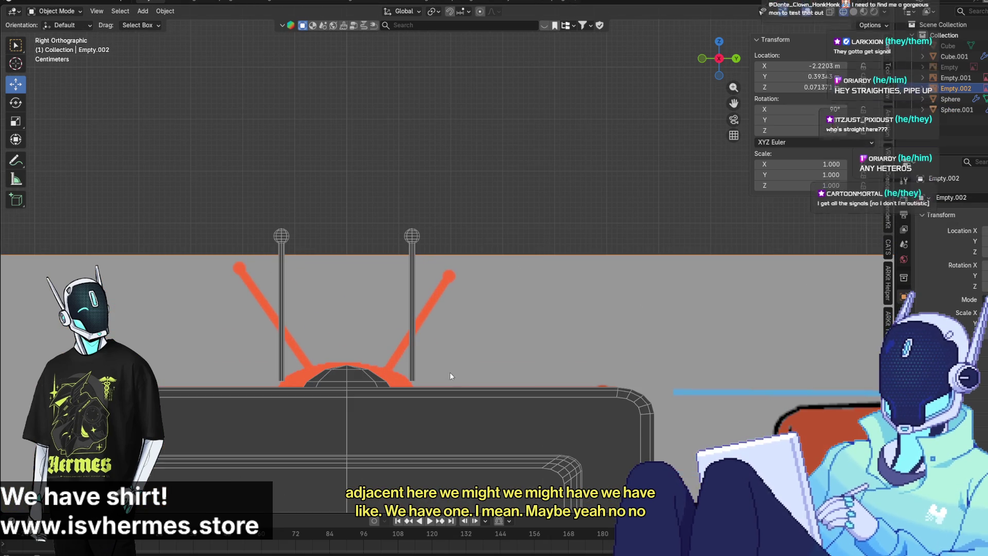
{"action": "left_click", "coordinate": [416, 358]}
{"action": "mouse_move", "coordinate": [447, 236]}
{"action": "left_mouse_down"}
{"action": "mouse_move", "coordinate": [405, 236]}
{"action": "mouse_move", "coordinate": [416, 236]}
{"action": "left_mouse_up"}
{"action": "mouse_move", "coordinate": [487, 379]}
{"action": "middle_mouse_down"}
{"action": "mouse_move", "coordinate": [354, 399]}
{"action": "mouse_move", "coordinate": [252, 370]}
{"action": "mouse_move", "coordinate": [492, 400]}
{"action": "mouse_move", "coordinate": [439, 384]}
{"action": "mouse_move", "coordinate": [427, 323]}
{"action": "mouse_move", "coordinate": [434, 337]}
{"action": "mouse_move", "coordinate": [343, 369]}
{"action": "mouse_move", "coordinate": [281, 362]}
{"action": "mouse_move", "coordinate": [505, 395]}
{"action": "mouse_move", "coordinate": [549, 372]}
{"action": "mouse_move", "coordinate": [539, 368]}
{"action": "middle_mouse_up"}
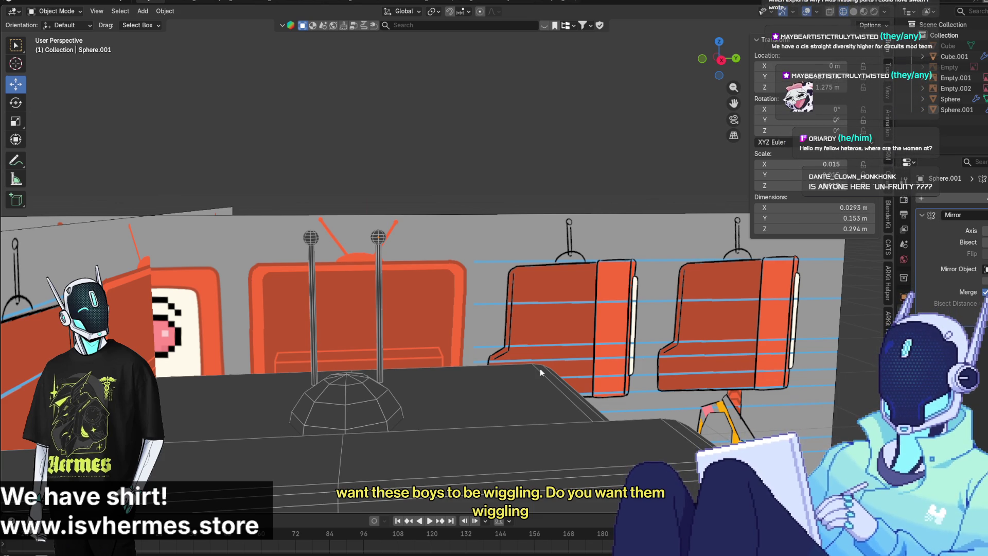
{"action": "mouse_move", "coordinate": [539, 369]}
{"action": "middle_mouse_down"}
{"action": "mouse_move", "coordinate": [534, 378]}
{"action": "mouse_move", "coordinate": [729, 291]}
{"action": "middle_mouse_up"}
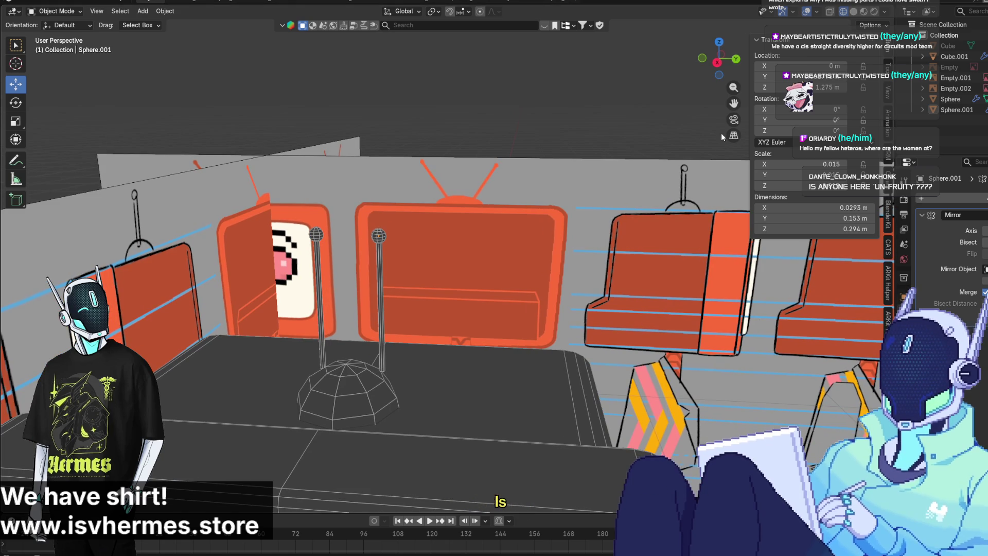
{"action": "left_click", "coordinate": [719, 59]}
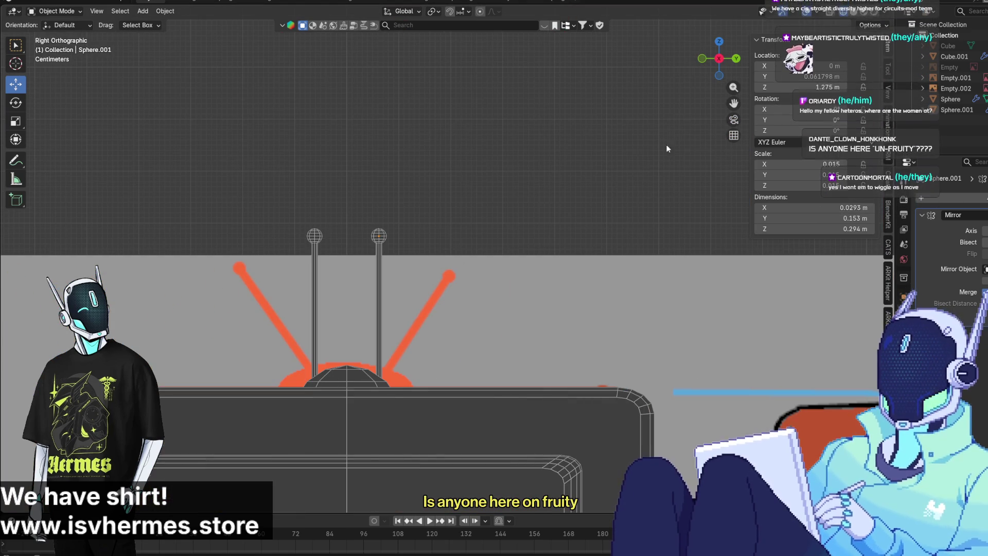
{"action": "scroll", "coordinate": [619, 272], "scroll_direction": "down", "scroll_amount": 6}
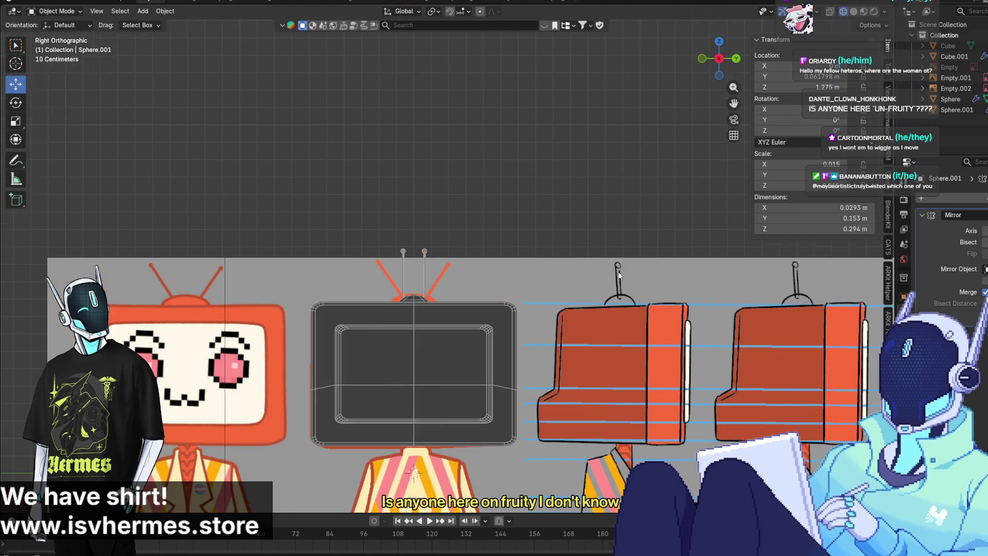
{"action": "mouse_move", "coordinate": [465, 294]}
{"action": "middle_mouse_down"}
{"action": "mouse_move", "coordinate": [427, 318]}
{"action": "mouse_move", "coordinate": [292, 270]}
{"action": "mouse_move", "coordinate": [368, 299]}
{"action": "middle_mouse_up"}
{"action": "mouse_move", "coordinate": [301, 231]}
{"action": "middle_mouse_down"}
{"action": "mouse_move", "coordinate": [412, 260]}
{"action": "mouse_move", "coordinate": [416, 298]}
{"action": "mouse_move", "coordinate": [406, 272]}
{"action": "middle_mouse_up"}
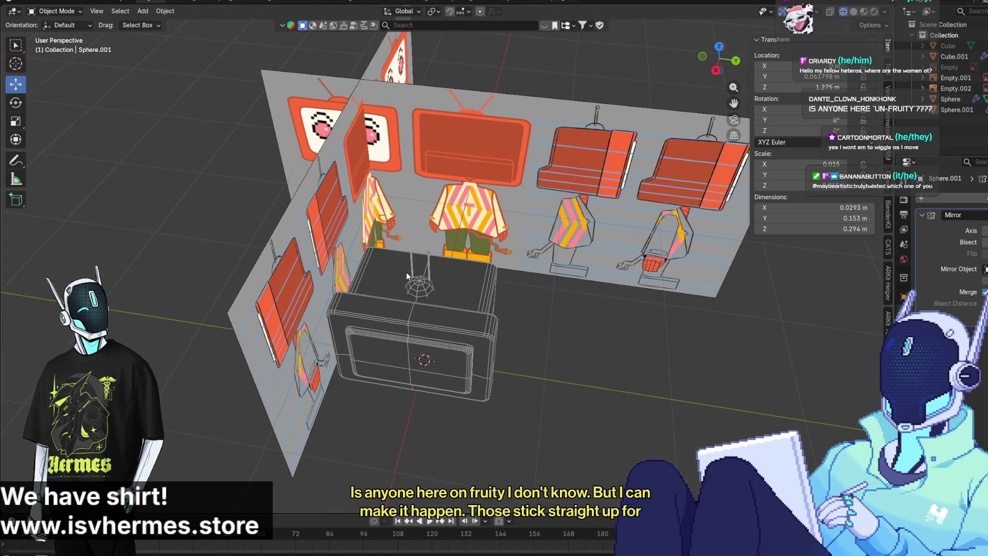
{"action": "scroll", "coordinate": [406, 272], "scroll_direction": "up", "scroll_amount": 3}
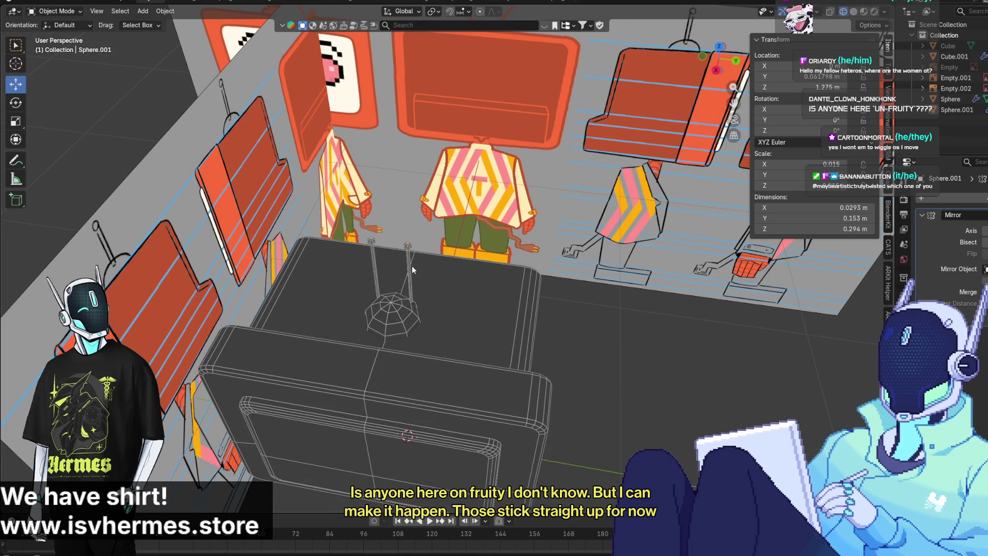
{"action": "scroll", "coordinate": [411, 266], "scroll_direction": "down", "scroll_amount": 5}
{"action": "mouse_move", "coordinate": [595, 344]}
{"action": "middle_mouse_down"}
{"action": "mouse_move", "coordinate": [554, 328]}
{"action": "mouse_move", "coordinate": [564, 383]}
{"action": "mouse_move", "coordinate": [523, 258]}
{"action": "mouse_move", "coordinate": [460, 336]}
{"action": "middle_mouse_up"}
{"action": "left_click", "coordinate": [564, 383]}
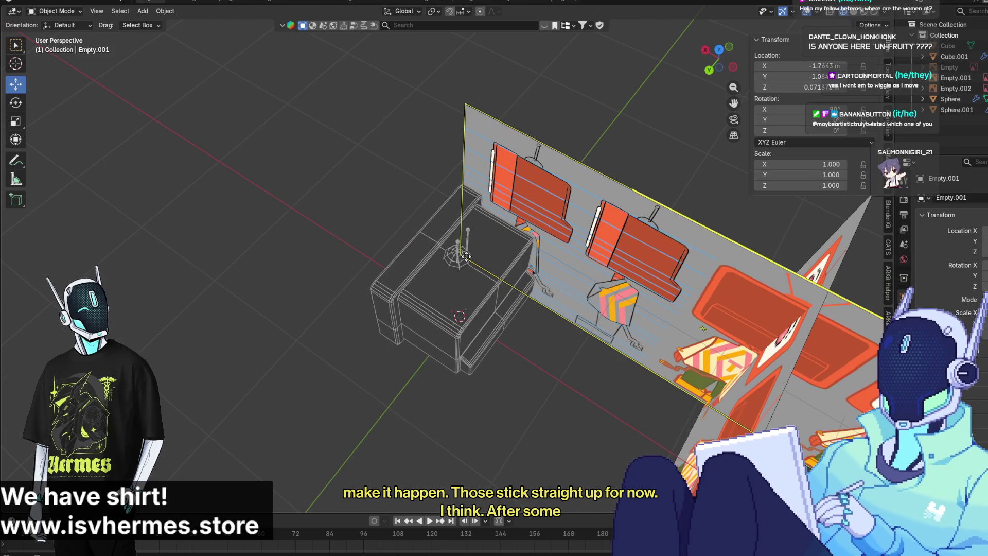
{"action": "left_click", "coordinate": [466, 255]}
{"action": "mouse_move", "coordinate": [466, 256]}
{"action": "middle_mouse_down"}
{"action": "mouse_move", "coordinate": [576, 303]}
{"action": "mouse_move", "coordinate": [699, 336]}
{"action": "mouse_move", "coordinate": [697, 348]}
{"action": "mouse_move", "coordinate": [447, 149]}
{"action": "mouse_move", "coordinate": [558, 153]}
{"action": "middle_mouse_up"}
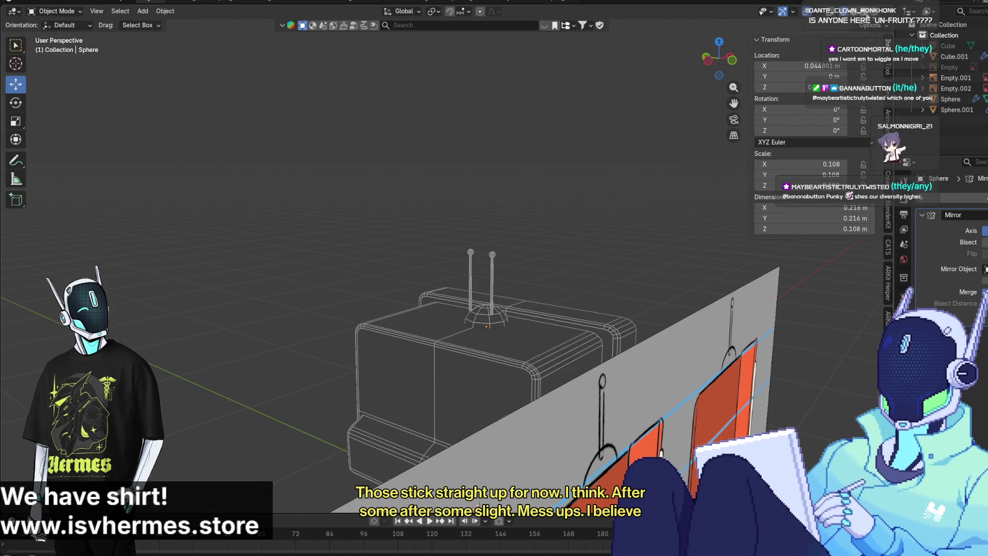
Switch to Solid shading and set up a straight right side view of the TV box
{"action": "left_click", "coordinate": [865, 13]}
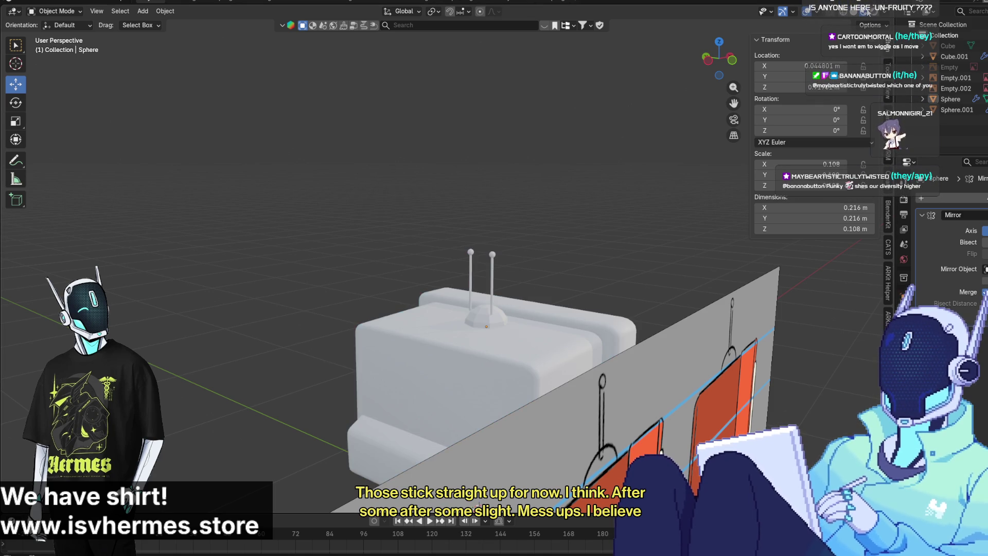
{"action": "middle_click_drag", "start_coordinate": [492, 138], "coordinate": [749, 62]}
{"action": "left_click", "coordinate": [718, 61]}
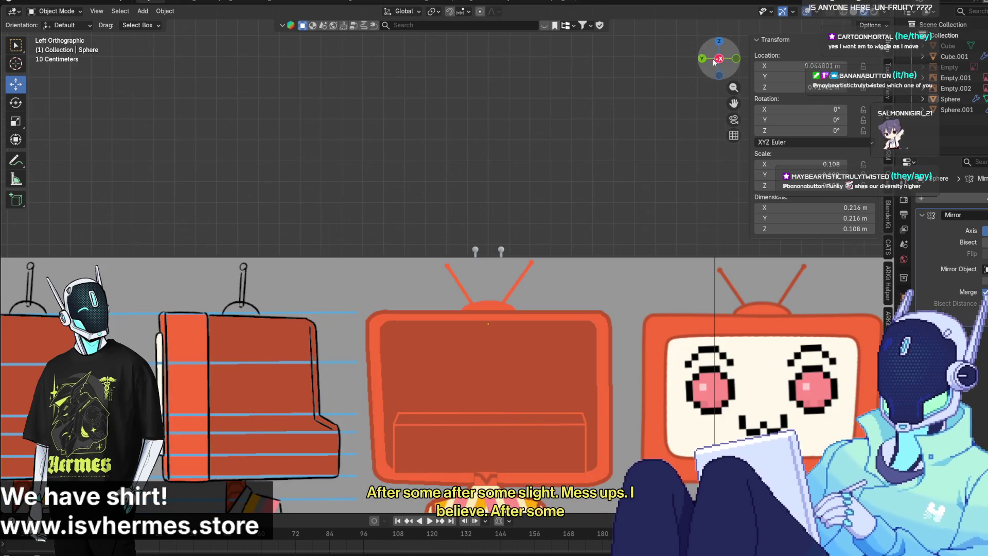
{"action": "mouse_move", "coordinate": [718, 62]}
{"action": "left_mouse_down"}
{"action": "mouse_move", "coordinate": [523, 154]}
{"action": "mouse_move", "coordinate": [706, 151]}
{"action": "mouse_move", "coordinate": [723, 80]}
{"action": "left_mouse_up"}
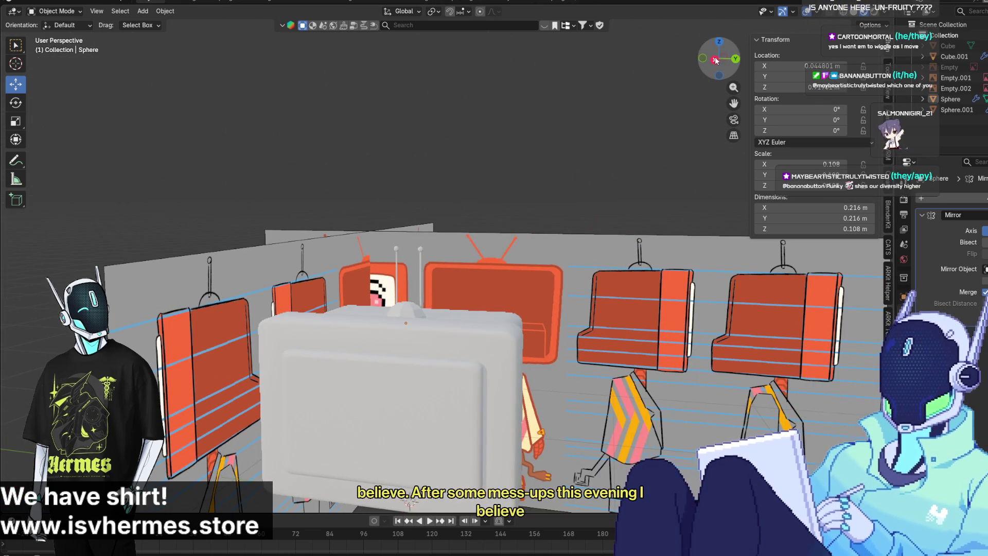
{"action": "key", "text": "KP_3"}
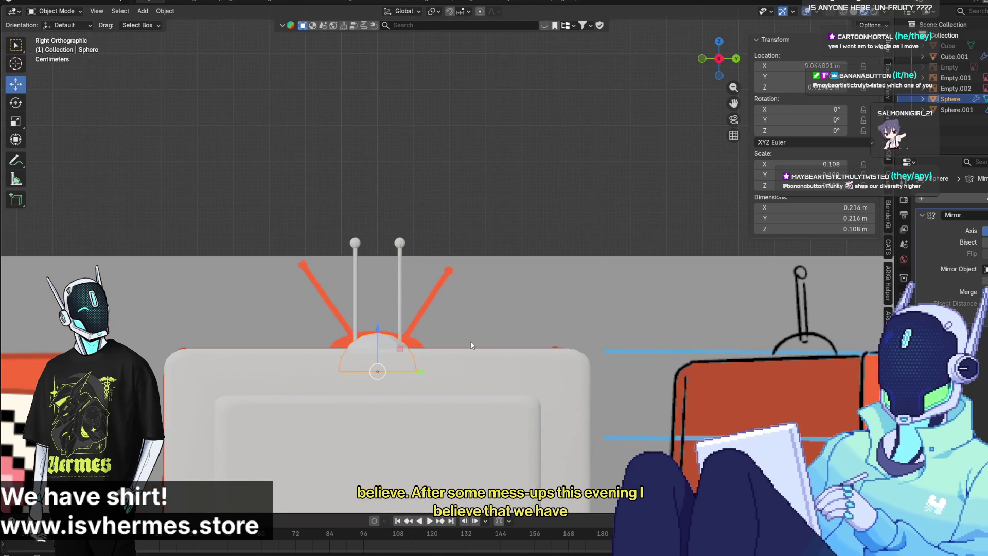
{"action": "key", "text": "KP_5"}
{"action": "left_click", "coordinate": [719, 59]}
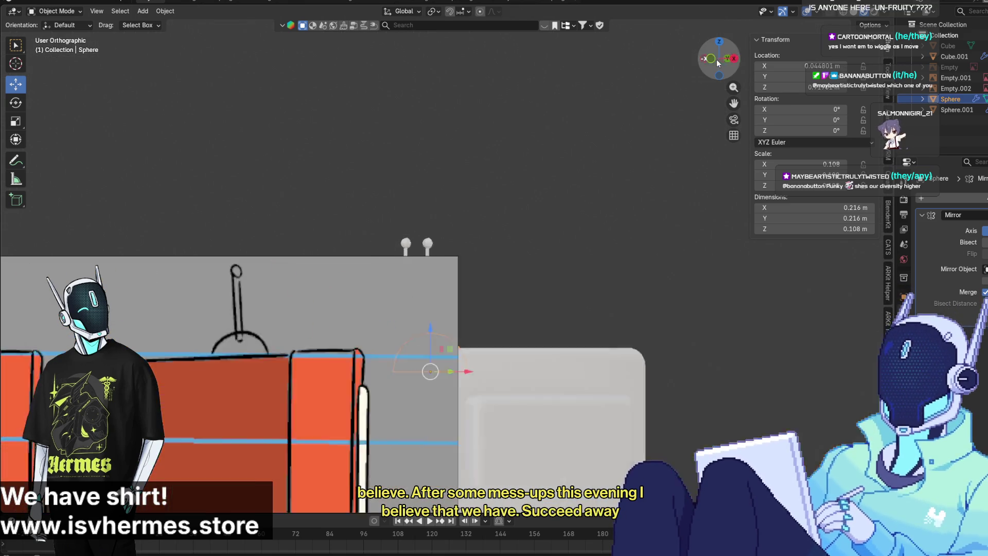
{"action": "left_click", "coordinate": [719, 58]}
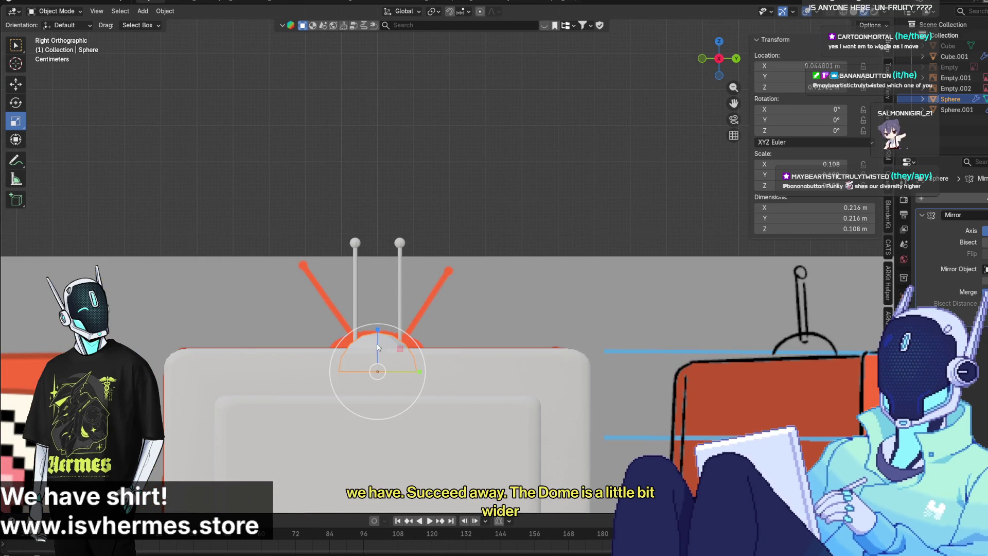
Widen the dome to 0.307 m deep and lift it to about Z 0.931 m
{"action": "left_click_drag", "start_coordinate": [419, 379], "coordinate": [436, 374]}
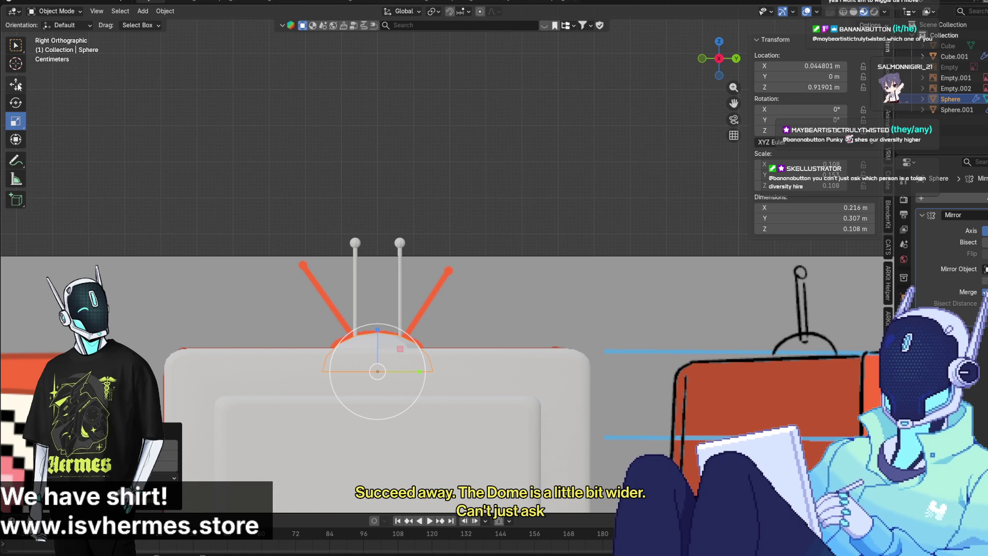
{"action": "left_click_drag", "start_coordinate": [377, 332], "coordinate": [378, 326]}
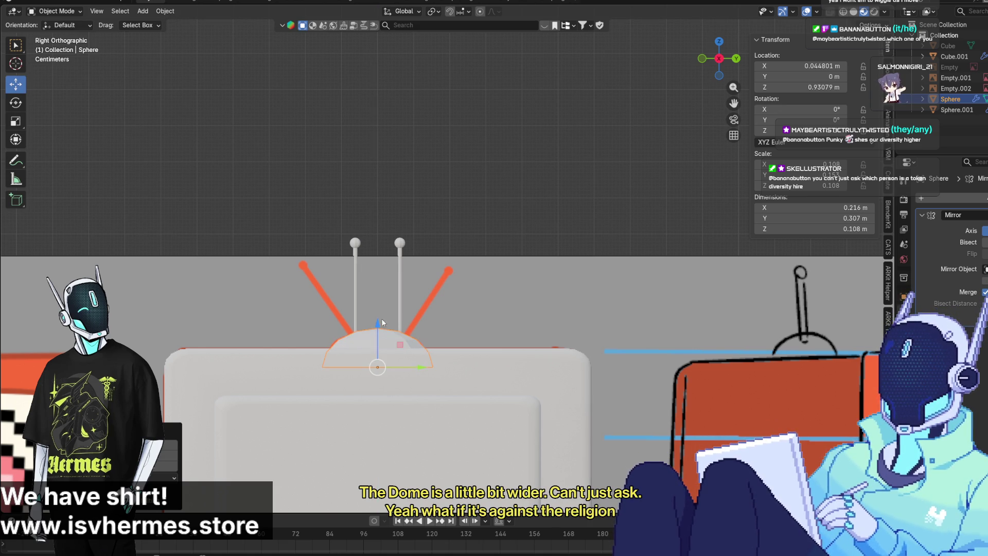
{"action": "left_click", "coordinate": [400, 297]}
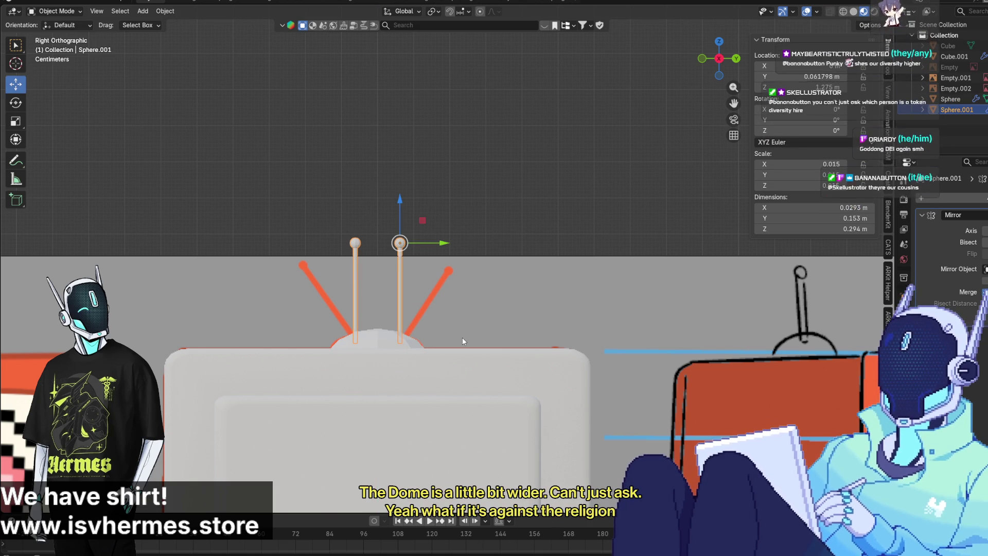
Deselect the antenna, select the dome, and browse the Add, Select, View and Object menus
{"action": "left_click", "coordinate": [440, 198]}
{"action": "scroll", "coordinate": [570, 403], "scroll_direction": "down", "scroll_amount": 4}
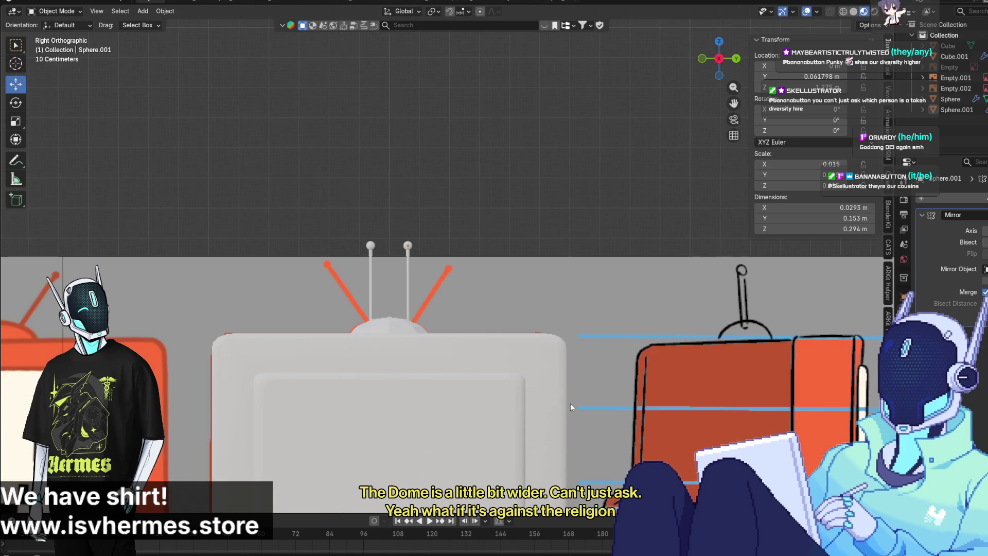
{"action": "mouse_move", "coordinate": [560, 394]}
{"action": "middle_mouse_down"}
{"action": "mouse_move", "coordinate": [548, 411]}
{"action": "mouse_move", "coordinate": [498, 399]}
{"action": "mouse_move", "coordinate": [526, 439]}
{"action": "mouse_move", "coordinate": [509, 424]}
{"action": "middle_mouse_up"}
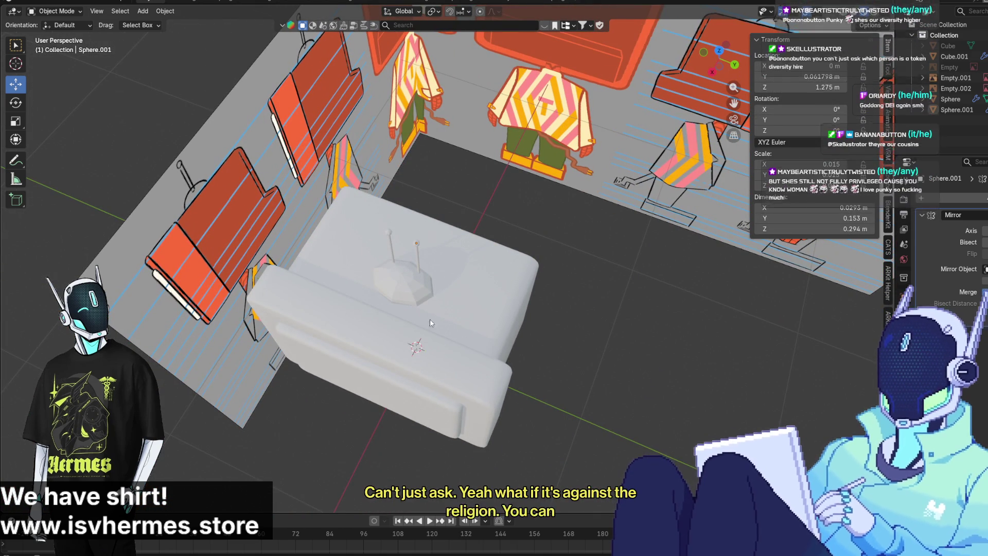
{"action": "left_click", "coordinate": [395, 278]}
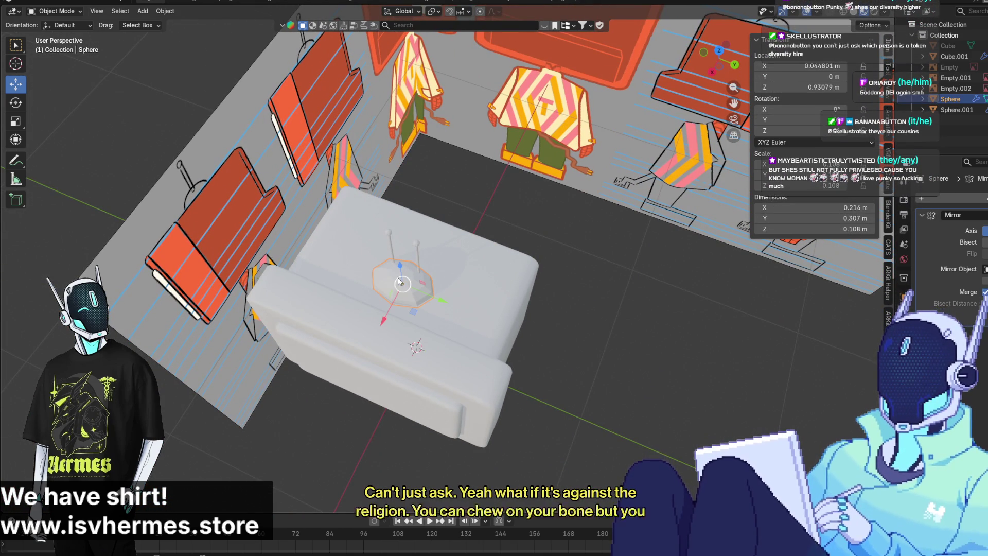
{"action": "left_click", "coordinate": [143, 11]}
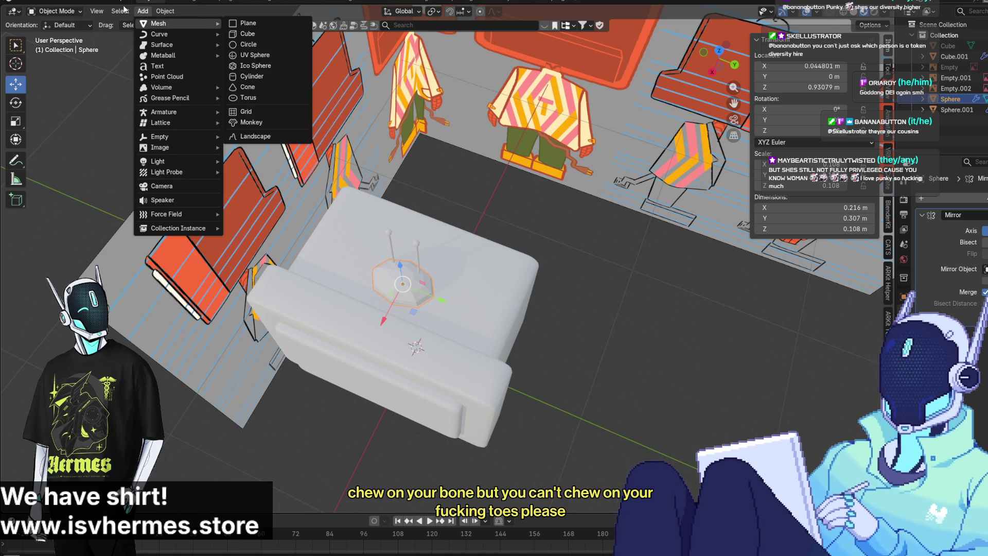
{"action": "left_click", "coordinate": [120, 11]}
{"action": "left_click", "coordinate": [121, 12]}
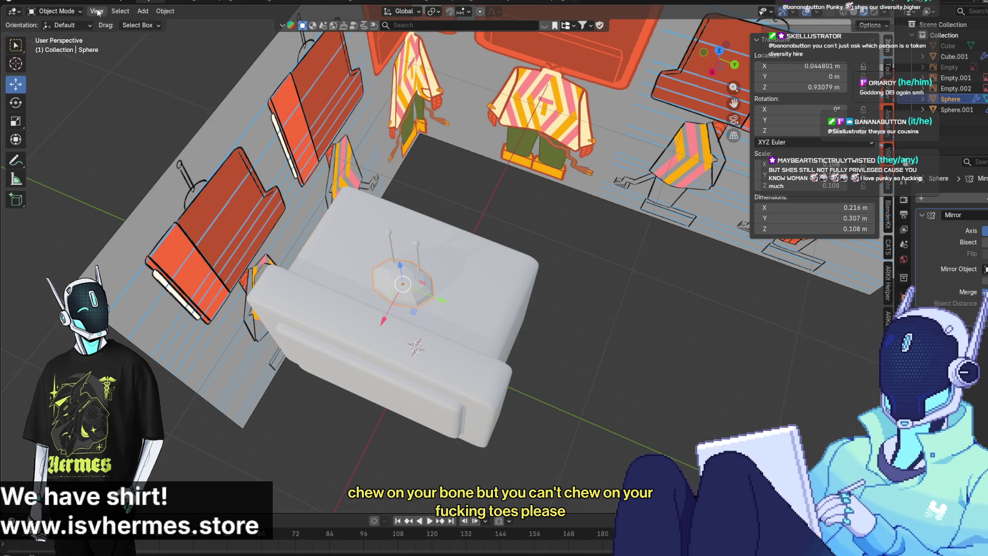
{"action": "left_click", "coordinate": [133, 11]}
{"action": "left_click", "coordinate": [112, 11]}
{"action": "left_click", "coordinate": [96, 11]}
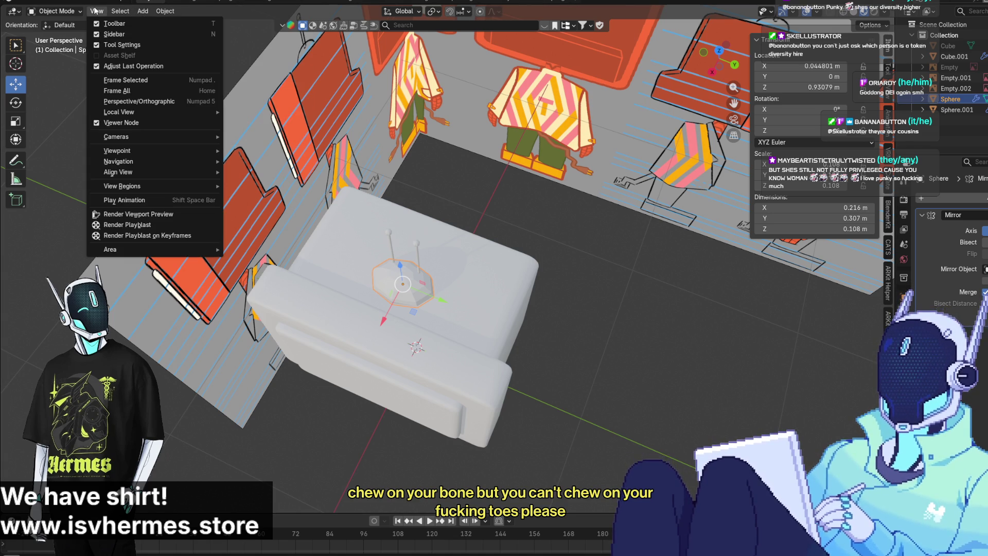
{"action": "key", "text": "Escape"}
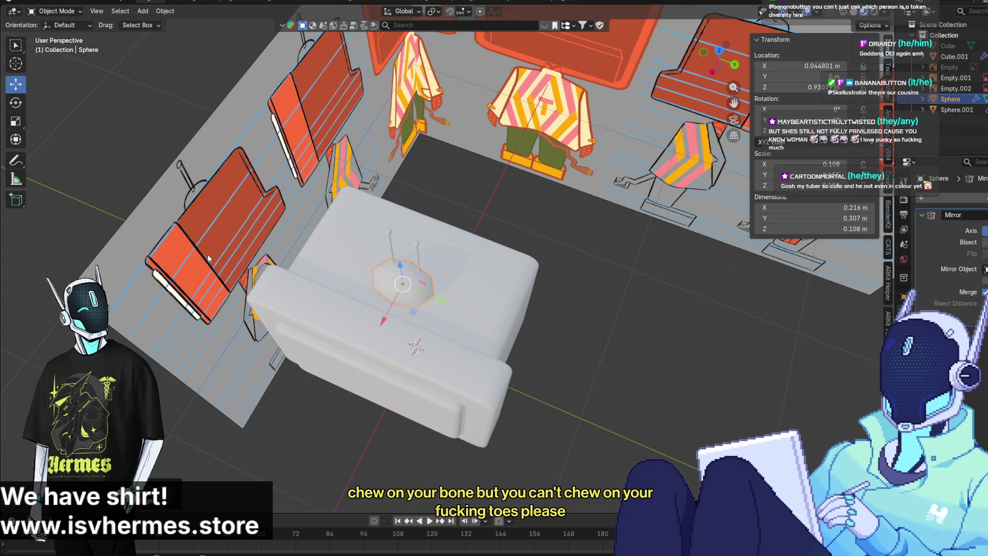
Frame the TV box, look down on it from above, and reselect the dome
{"action": "left_click", "coordinate": [412, 319]}
{"action": "key", "text": "KP_Decimal"}
{"action": "mouse_move", "coordinate": [496, 285]}
{"action": "middle_mouse_down"}
{"action": "mouse_move", "coordinate": [465, 285]}
{"action": "mouse_move", "coordinate": [470, 293]}
{"action": "mouse_move", "coordinate": [412, 336]}
{"action": "mouse_move", "coordinate": [365, 350]}
{"action": "mouse_move", "coordinate": [357, 377]}
{"action": "middle_mouse_up"}
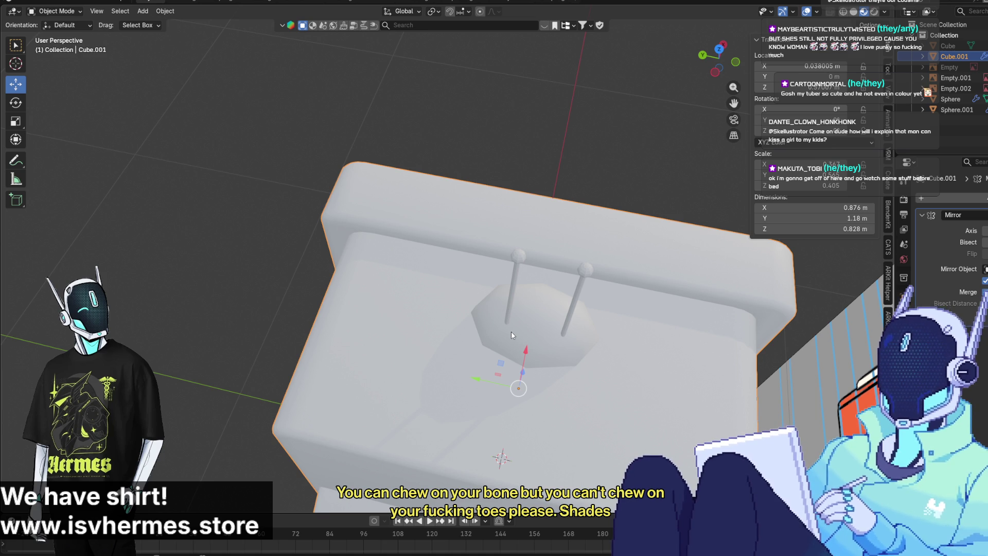
{"action": "left_click", "coordinate": [523, 325]}
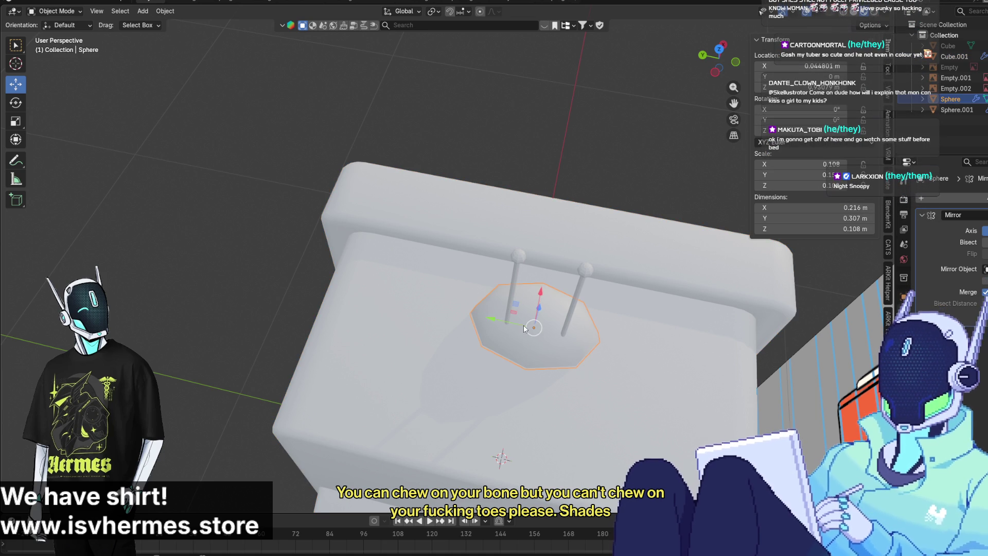
{"action": "left_click", "coordinate": [73, 14]}
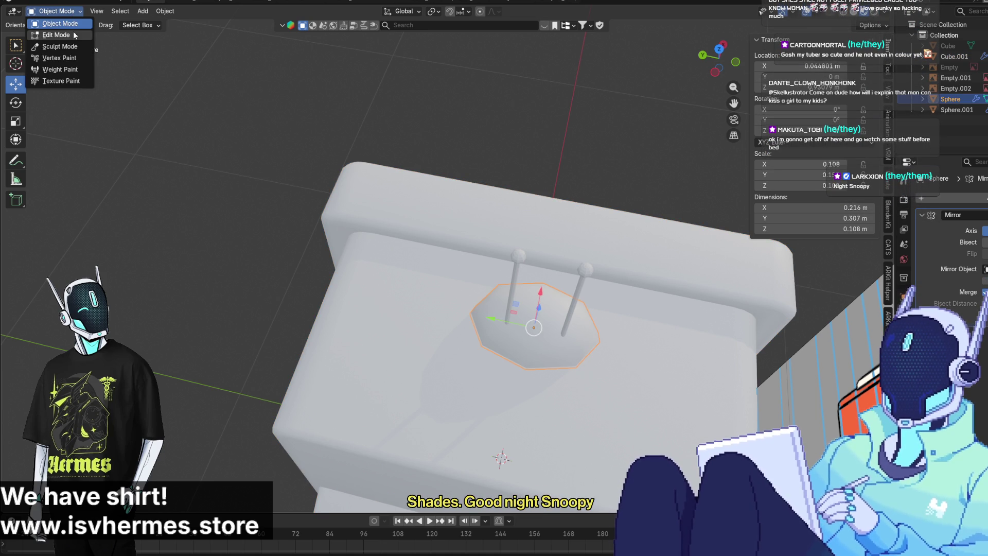
Put the dome in Edit Mode and add a horizontal edge loop around its lower wall
{"action": "left_click", "coordinate": [75, 35]}
{"action": "middle_click_drag", "start_coordinate": [154, 129], "coordinate": [201, 173]}
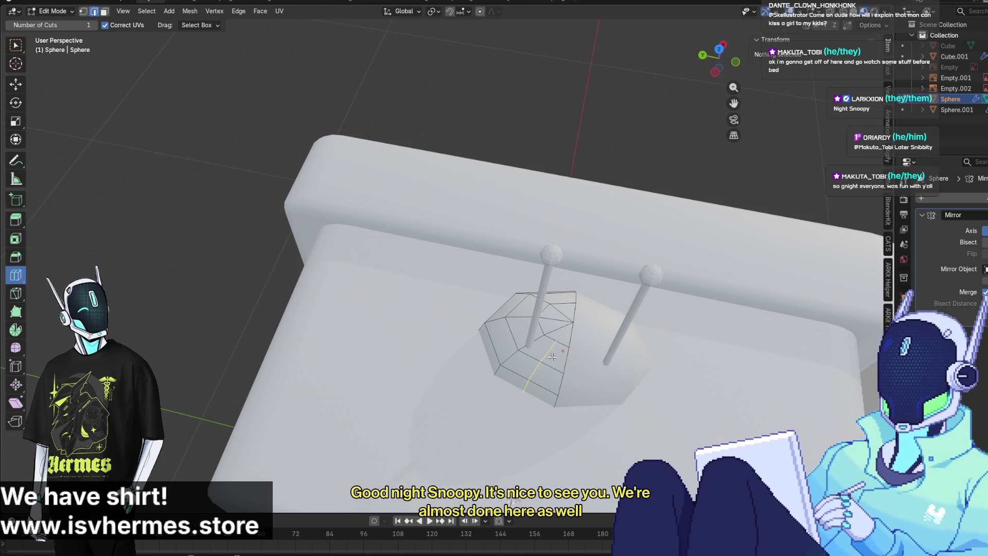
{"action": "left_click_drag", "start_coordinate": [552, 357], "coordinate": [534, 355]}
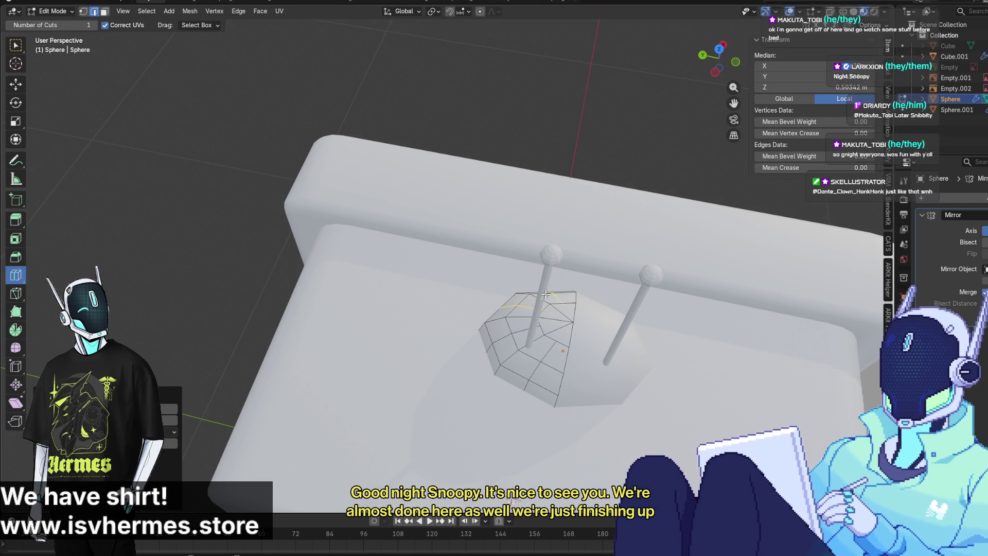
{"action": "mouse_move", "coordinate": [280, 314]}
{"action": "middle_mouse_down"}
{"action": "mouse_move", "coordinate": [271, 295]}
{"action": "mouse_move", "coordinate": [257, 338]}
{"action": "mouse_move", "coordinate": [419, 190]}
{"action": "mouse_move", "coordinate": [439, 186]}
{"action": "mouse_move", "coordinate": [489, 129]}
{"action": "mouse_move", "coordinate": [844, 45]}
{"action": "middle_mouse_up"}
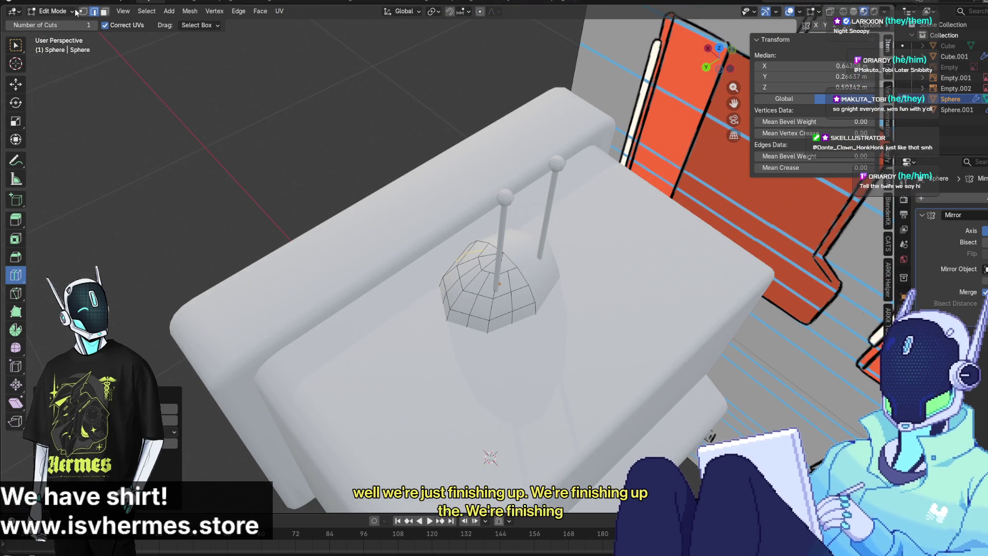
Check the dome and antennas from the side in Object Mode, then return to Edit Mode
{"action": "left_click", "coordinate": [56, 12]}
{"action": "left_click", "coordinate": [56, 24]}
{"action": "mouse_move", "coordinate": [276, 205]}
{"action": "middle_mouse_down"}
{"action": "mouse_move", "coordinate": [278, 144]}
{"action": "mouse_move", "coordinate": [334, 199]}
{"action": "mouse_move", "coordinate": [332, 217]}
{"action": "mouse_move", "coordinate": [284, 215]}
{"action": "mouse_move", "coordinate": [207, 189]}
{"action": "mouse_move", "coordinate": [183, 166]}
{"action": "mouse_move", "coordinate": [230, 147]}
{"action": "mouse_move", "coordinate": [338, 228]}
{"action": "middle_mouse_up"}
{"action": "scroll", "coordinate": [319, 206], "scroll_direction": "up", "scroll_amount": 4}
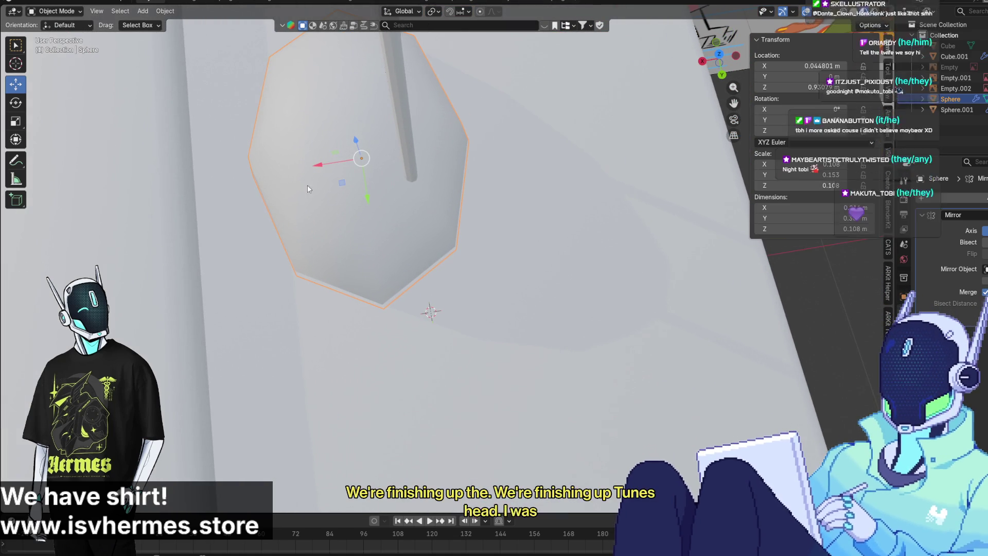
{"action": "left_click", "coordinate": [65, 11]}
In Edit Mode with the Move tool, nudge a dome vertex along Y
{"action": "left_click", "coordinate": [54, 30]}
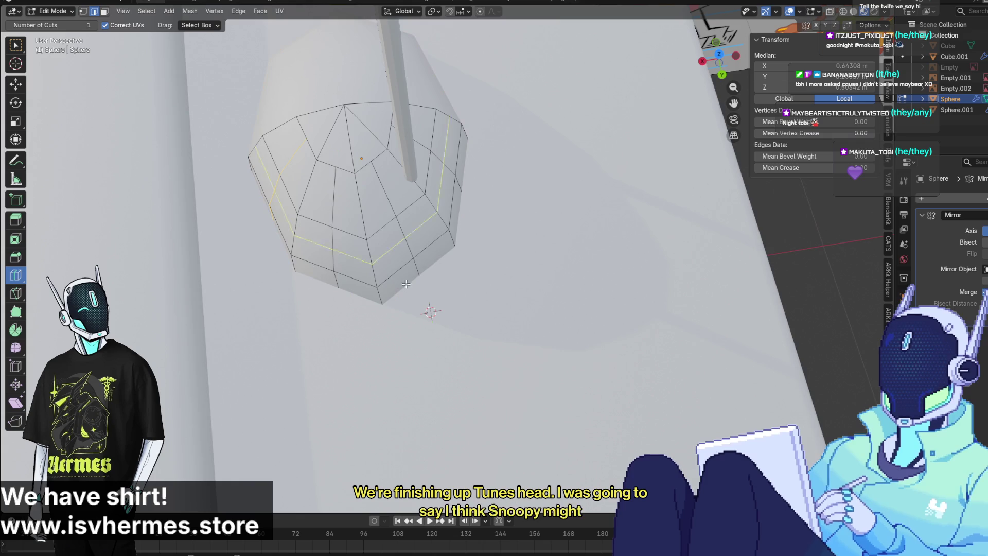
{"action": "middle_click_drag", "start_coordinate": [406, 283], "coordinate": [404, 307]}
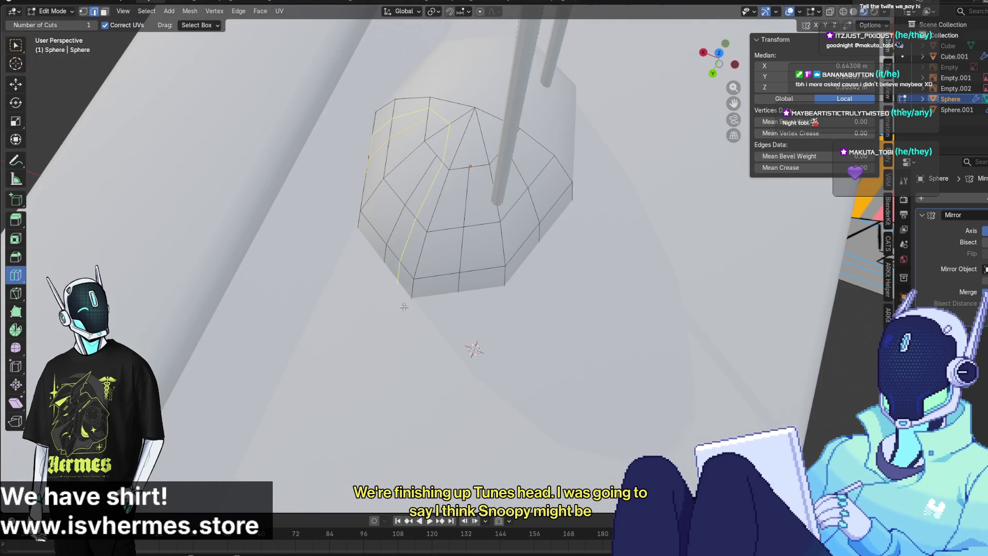
{"action": "left_click", "coordinate": [16, 84]}
{"action": "left_click", "coordinate": [416, 287]}
{"action": "middle_click_drag", "start_coordinate": [434, 315], "coordinate": [383, 295]}
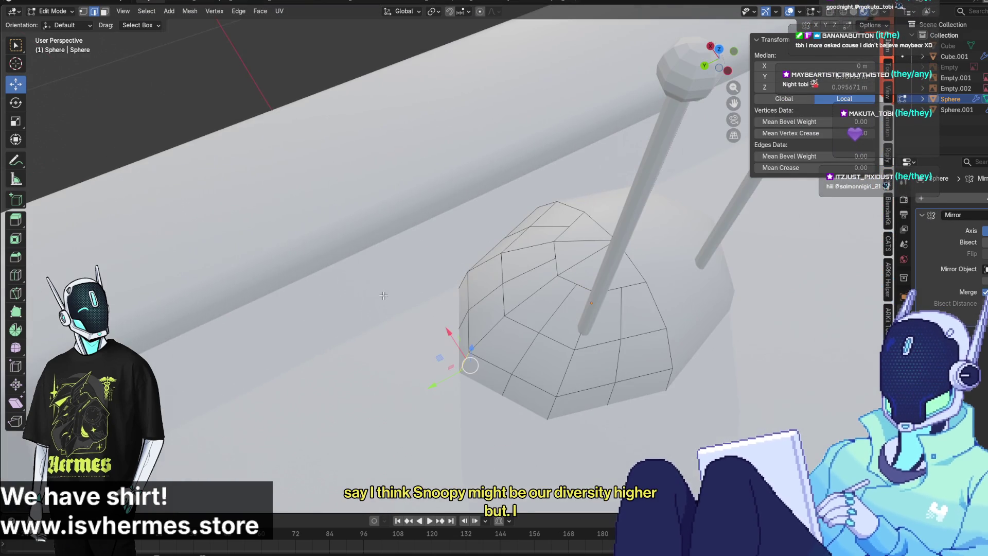
{"action": "left_click_drag", "start_coordinate": [423, 384], "coordinate": [483, 382]}
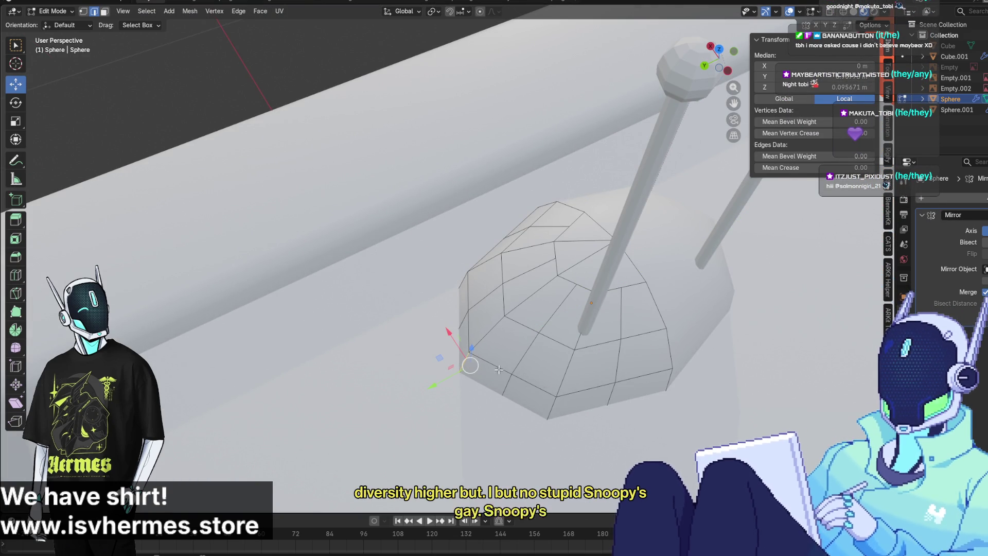
{"action": "mouse_move", "coordinate": [498, 369]}
{"action": "middle_mouse_down"}
{"action": "mouse_move", "coordinate": [476, 390]}
{"action": "mouse_move", "coordinate": [466, 299]}
{"action": "middle_mouse_up"}
In vertex select mode, shift dome rim vertices along Y and within the Y–Z plane
{"action": "left_click", "coordinate": [83, 11]}
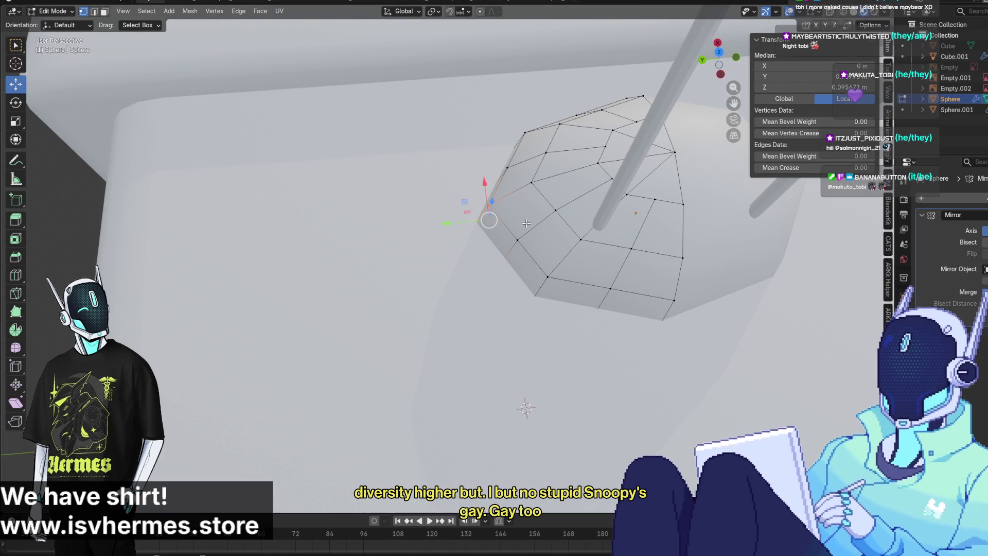
{"action": "left_click_drag", "start_coordinate": [438, 227], "coordinate": [453, 225]}
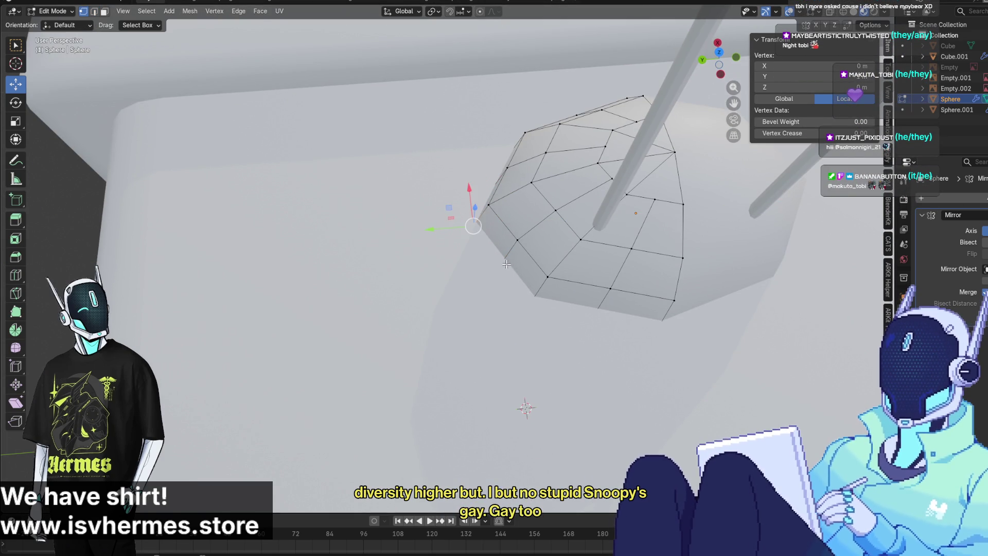
{"action": "left_click", "coordinate": [495, 261], "text": "shift"}
{"action": "left_click", "coordinate": [474, 225]}
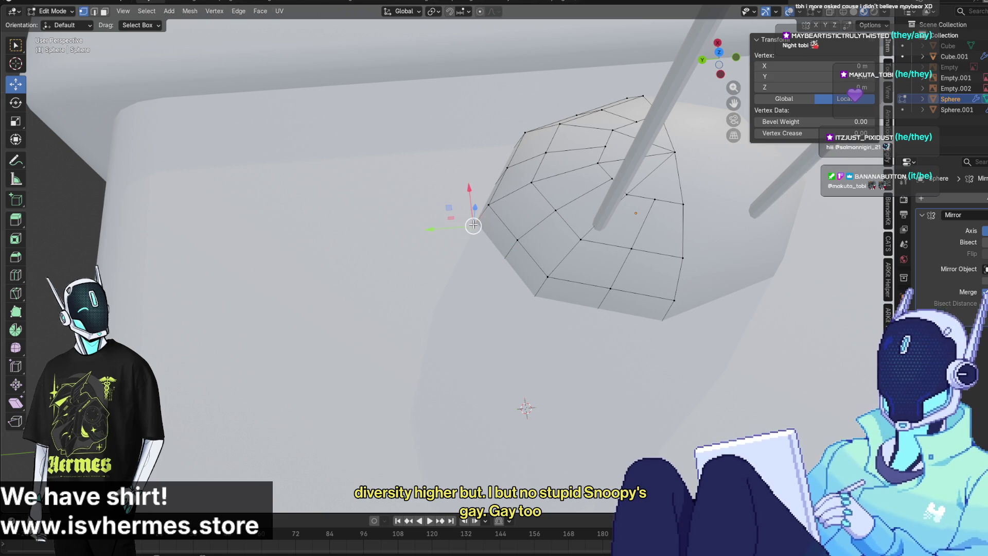
{"action": "mouse_move", "coordinate": [452, 220]}
{"action": "left_mouse_down"}
{"action": "mouse_move", "coordinate": [439, 216]}
{"action": "mouse_move", "coordinate": [430, 232]}
{"action": "left_mouse_up"}
{"action": "left_click", "coordinate": [476, 259]}
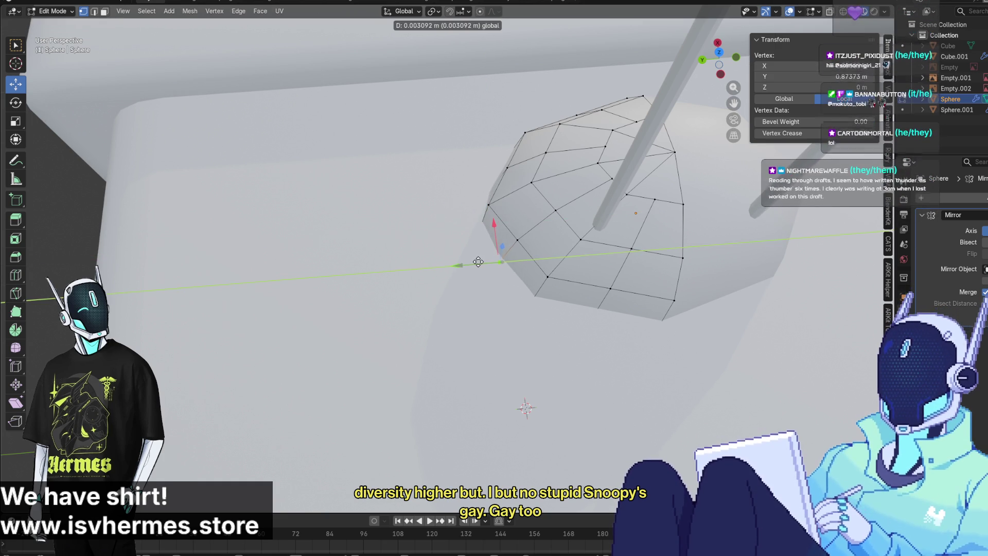
Move the selected top vertices along Y, then slide them slightly along X
{"action": "middle_click_drag", "start_coordinate": [476, 260], "coordinate": [449, 144], "text": "shift"}
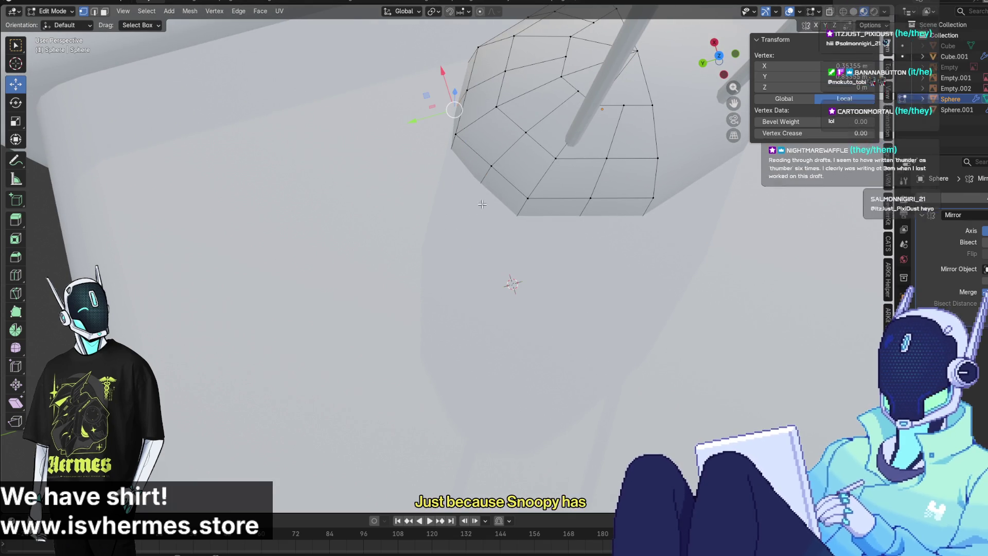
{"action": "mouse_move", "coordinate": [463, 148]}
{"action": "middle_mouse_down"}
{"action": "mouse_move", "coordinate": [446, 192]}
{"action": "mouse_move", "coordinate": [408, 172]}
{"action": "mouse_move", "coordinate": [608, 219]}
{"action": "middle_mouse_up"}
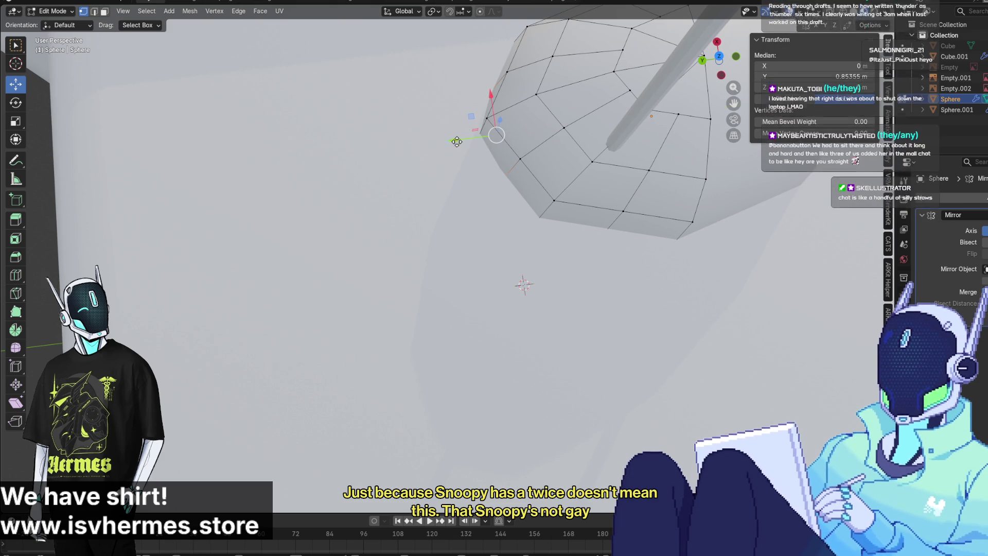
{"action": "left_click_drag", "start_coordinate": [455, 139], "coordinate": [449, 142]}
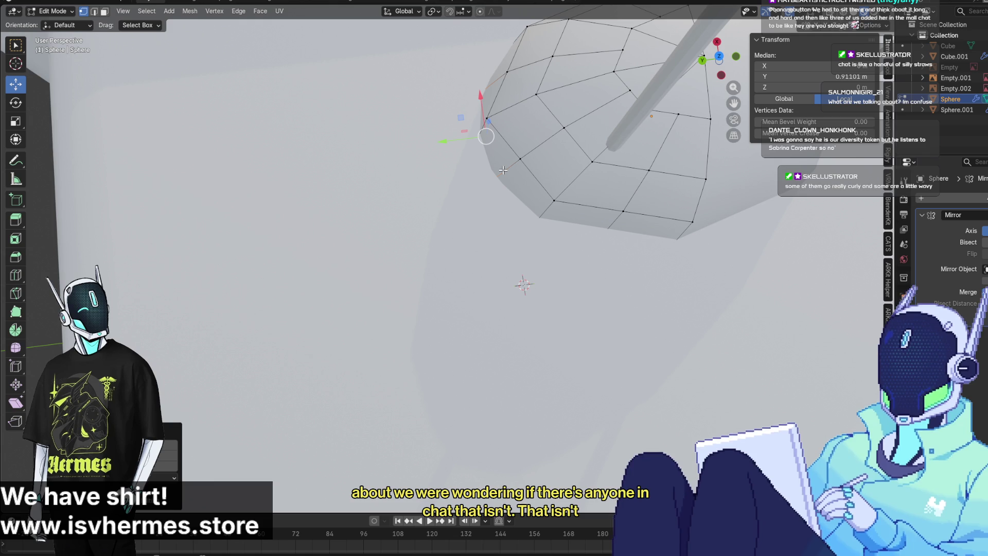
{"action": "mouse_move", "coordinate": [455, 270]}
{"action": "middle_mouse_down"}
{"action": "mouse_move", "coordinate": [443, 272]}
{"action": "mouse_move", "coordinate": [544, 419]}
{"action": "mouse_move", "coordinate": [532, 441]}
{"action": "mouse_move", "coordinate": [533, 427]}
{"action": "mouse_move", "coordinate": [558, 412]}
{"action": "middle_mouse_up"}
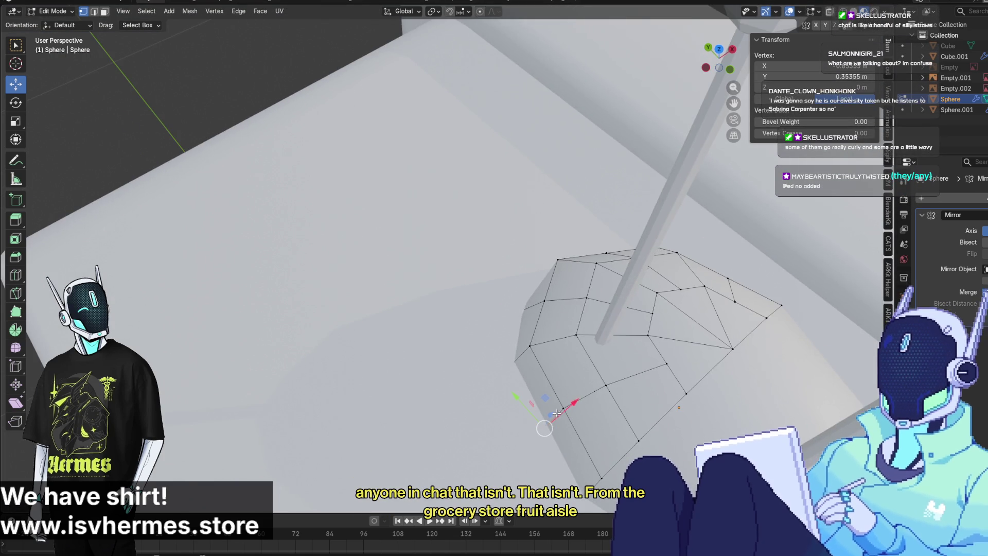
{"action": "left_click_drag", "start_coordinate": [557, 412], "coordinate": [554, 413]}
{"action": "mouse_move", "coordinate": [555, 413]}
{"action": "middle_mouse_down"}
{"action": "mouse_move", "coordinate": [336, 325]}
{"action": "mouse_move", "coordinate": [360, 337]}
{"action": "middle_mouse_up"}
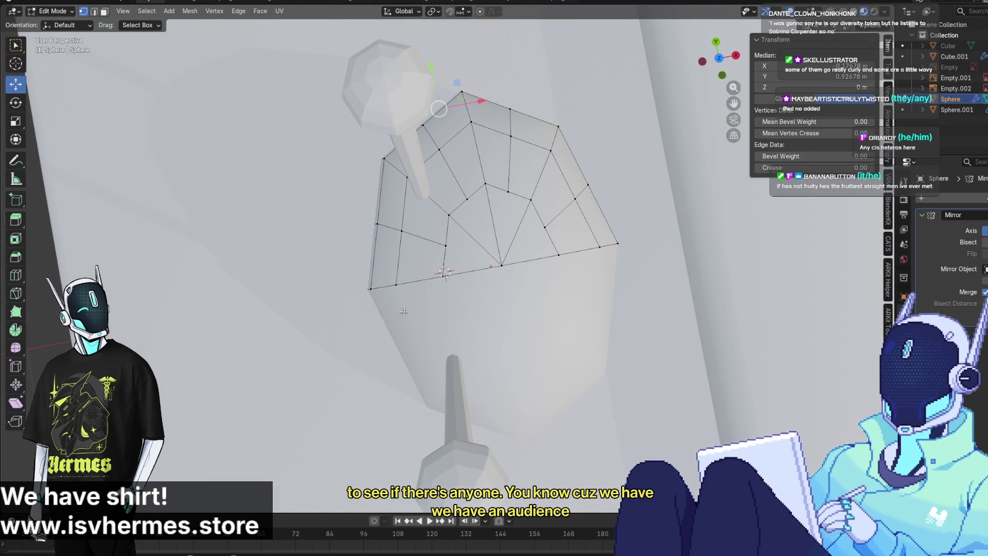
Switch to edge select, undo the last change, clear the selection and pick a dome edge
{"action": "key", "text": "2"}
{"action": "key", "text": "ctrl+z"}
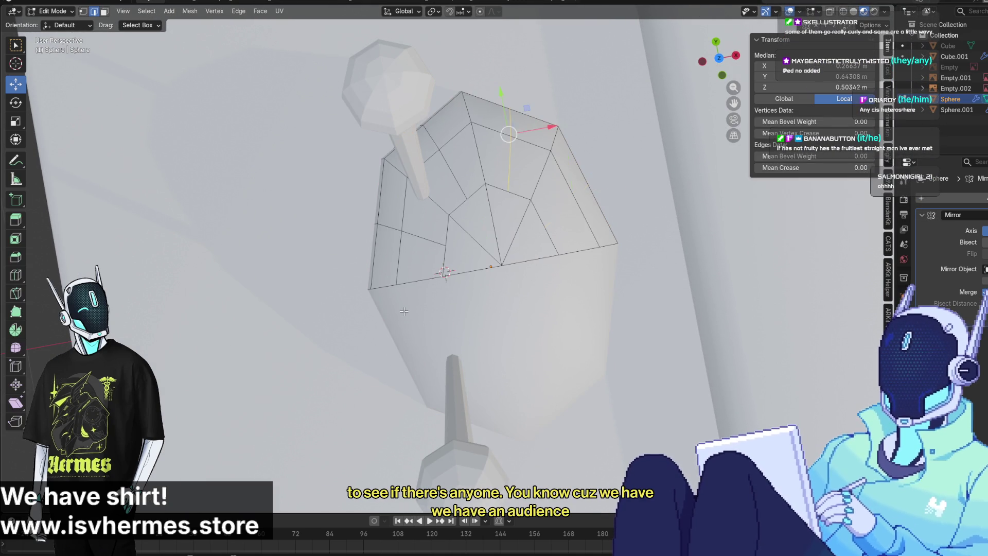
{"action": "key", "text": "alt+a"}
{"action": "mouse_move", "coordinate": [401, 304]}
{"action": "middle_mouse_down"}
{"action": "mouse_move", "coordinate": [437, 293]}
{"action": "mouse_move", "coordinate": [425, 283]}
{"action": "mouse_move", "coordinate": [441, 430]}
{"action": "mouse_move", "coordinate": [495, 332]}
{"action": "mouse_move", "coordinate": [463, 309]}
{"action": "mouse_move", "coordinate": [438, 330]}
{"action": "middle_mouse_up"}
{"action": "left_click", "coordinate": [431, 340]}
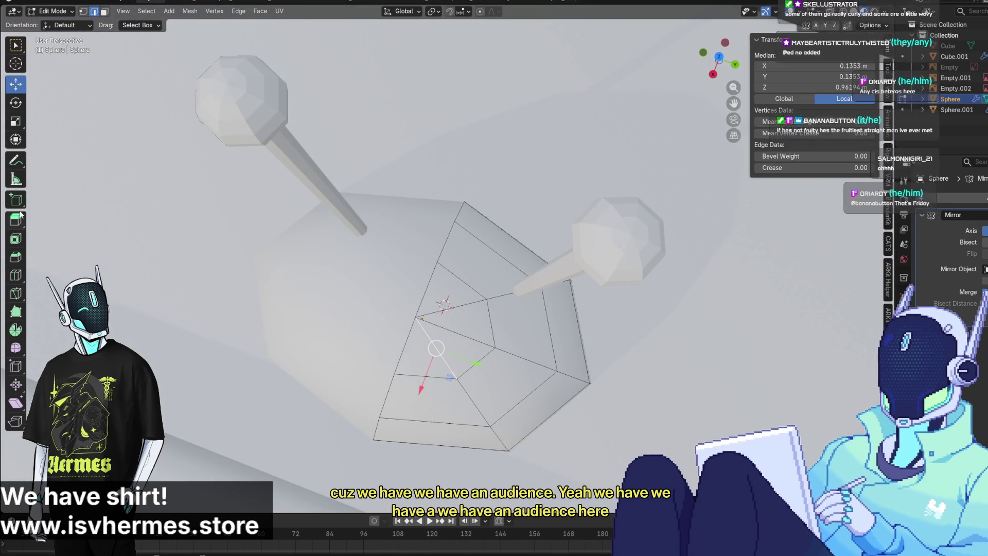
Back in Object Mode, scale the dome Sphere to 0.82 along Y
{"action": "left_click", "coordinate": [53, 11]}
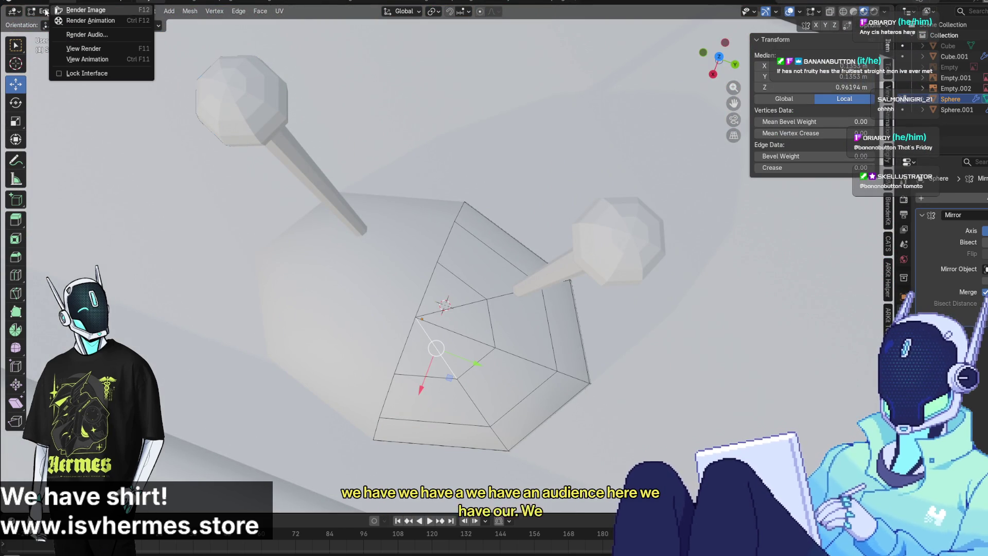
{"action": "left_click", "coordinate": [65, 11]}
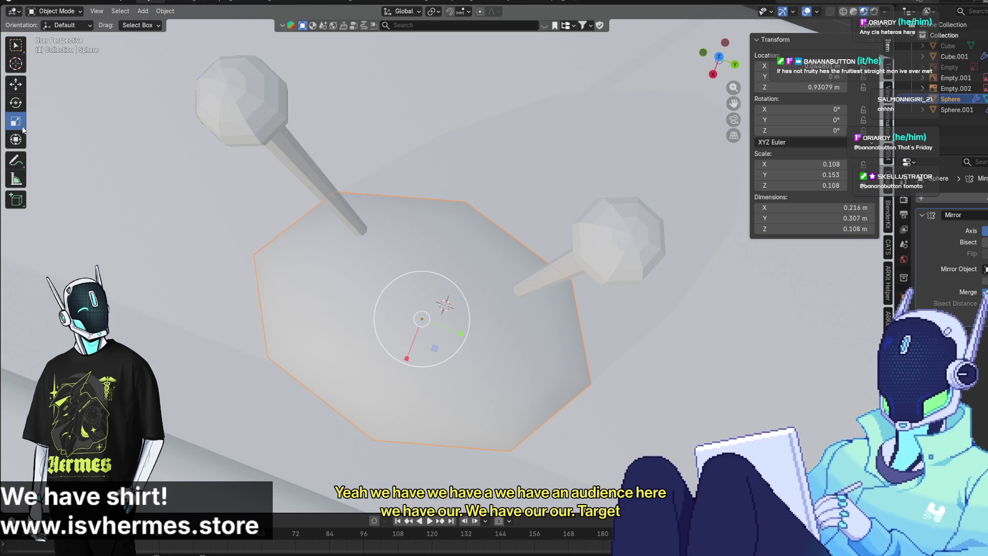
{"action": "left_click_drag", "start_coordinate": [461, 336], "coordinate": [454, 332]}
{"action": "scroll", "coordinate": [454, 332], "scroll_direction": "down", "scroll_amount": 3}
{"action": "mouse_move", "coordinate": [454, 331]}
{"action": "middle_mouse_down"}
{"action": "mouse_move", "coordinate": [431, 222]}
{"action": "mouse_move", "coordinate": [353, 273]}
{"action": "mouse_move", "coordinate": [403, 298]}
{"action": "mouse_move", "coordinate": [348, 301]}
{"action": "mouse_move", "coordinate": [301, 283]}
{"action": "mouse_move", "coordinate": [183, 293]}
{"action": "mouse_move", "coordinate": [165, 325]}
{"action": "mouse_move", "coordinate": [136, 269]}
{"action": "mouse_move", "coordinate": [218, 425]}
{"action": "mouse_move", "coordinate": [368, 333]}
{"action": "middle_mouse_up"}
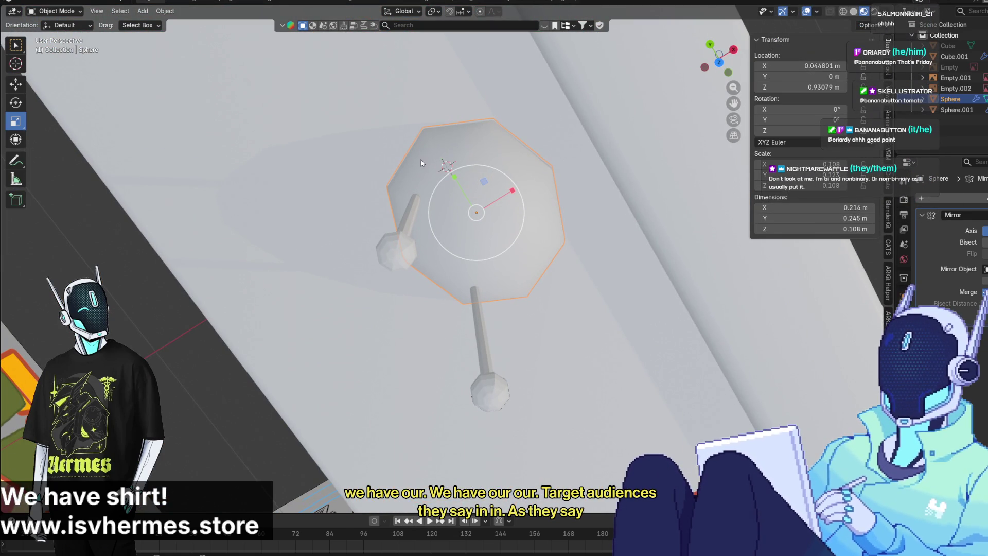
Shift the antenna Sphere.001 along X to about 0.0447 m, checking from the top view
{"action": "left_click", "coordinate": [407, 206]}
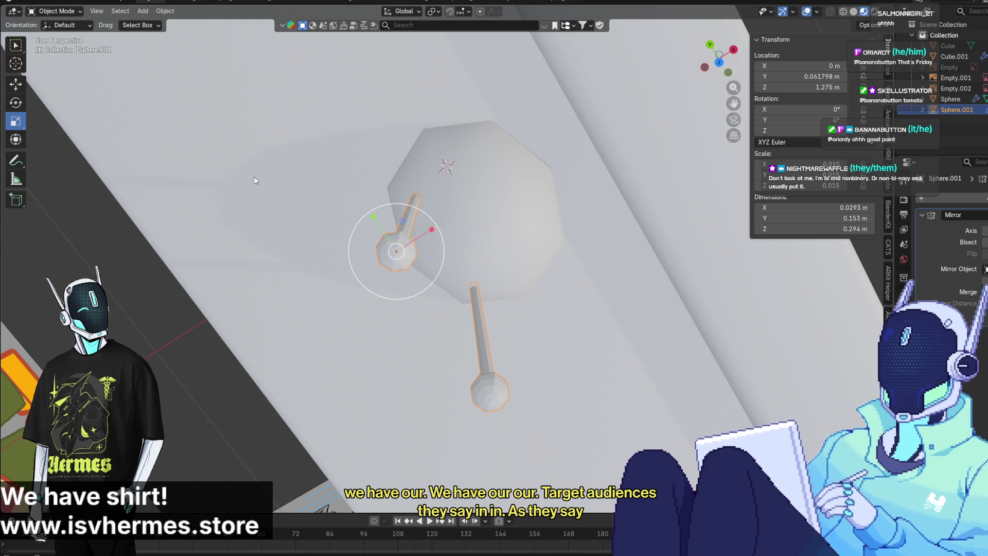
{"action": "key", "text": "shift+space"}
{"action": "key", "text": "g"}
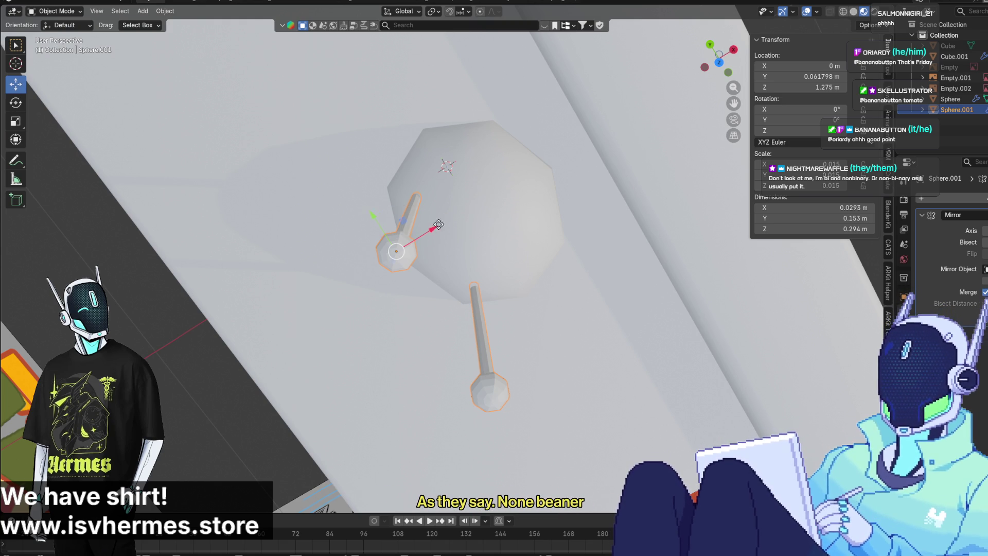
{"action": "left_click_drag", "start_coordinate": [438, 224], "coordinate": [527, 198]}
{"action": "left_click", "coordinate": [713, 59]}
{"action": "left_click", "coordinate": [573, 205]}
{"action": "middle_click_drag", "start_coordinate": [574, 205], "coordinate": [446, 126]}
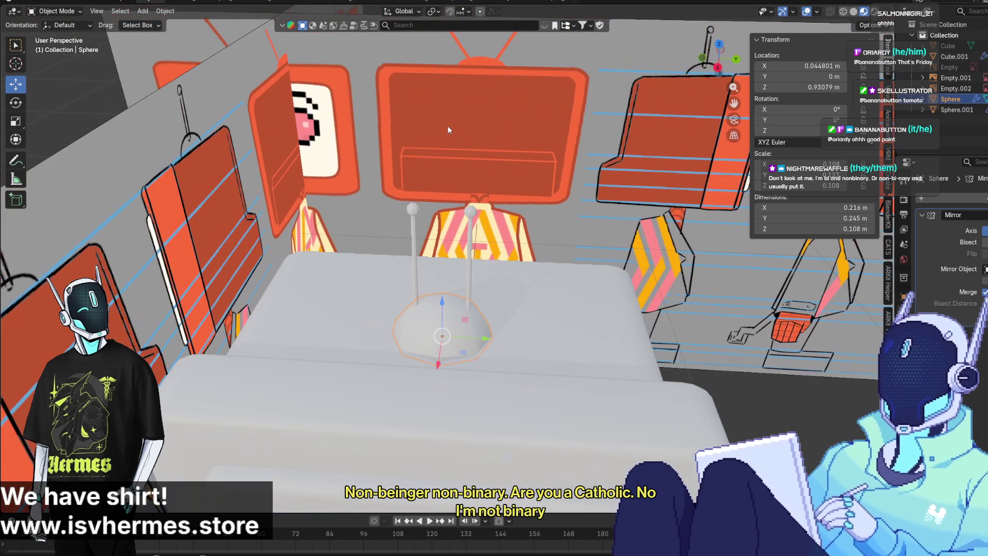
Select the reference image board and orbit and zoom to face it
{"action": "left_click", "coordinate": [638, 268]}
{"action": "mouse_move", "coordinate": [638, 267]}
{"action": "middle_mouse_down"}
{"action": "mouse_move", "coordinate": [590, 212]}
{"action": "mouse_move", "coordinate": [620, 203]}
{"action": "mouse_move", "coordinate": [616, 187]}
{"action": "mouse_move", "coordinate": [612, 200]}
{"action": "mouse_move", "coordinate": [537, 227]}
{"action": "mouse_move", "coordinate": [383, 182]}
{"action": "mouse_move", "coordinate": [406, 233]}
{"action": "mouse_move", "coordinate": [639, 336]}
{"action": "mouse_move", "coordinate": [592, 342]}
{"action": "mouse_move", "coordinate": [465, 160]}
{"action": "mouse_move", "coordinate": [523, 170]}
{"action": "mouse_move", "coordinate": [445, 159]}
{"action": "mouse_move", "coordinate": [459, 180]}
{"action": "mouse_move", "coordinate": [404, 263]}
{"action": "mouse_move", "coordinate": [441, 335]}
{"action": "mouse_move", "coordinate": [570, 209]}
{"action": "mouse_move", "coordinate": [602, 234]}
{"action": "middle_mouse_up"}
{"action": "scroll", "coordinate": [459, 181], "scroll_direction": "up", "scroll_amount": 8}
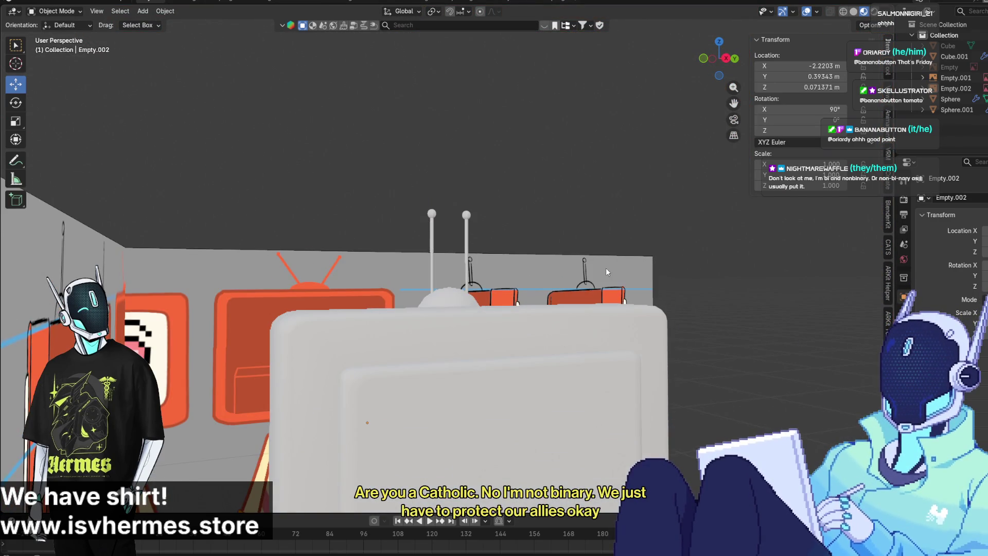
{"action": "scroll", "coordinate": [606, 267], "scroll_direction": "down", "scroll_amount": 5}
{"action": "middle_click_drag", "start_coordinate": [606, 267], "coordinate": [669, 132]}
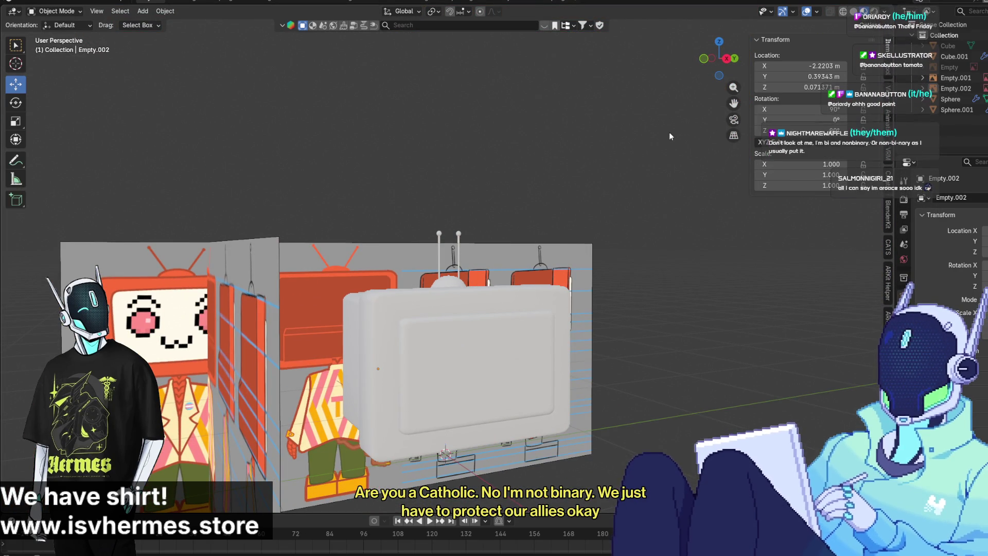
{"action": "left_click", "coordinate": [592, 316]}
{"action": "scroll", "coordinate": [592, 316], "scroll_direction": "down", "scroll_amount": 2}
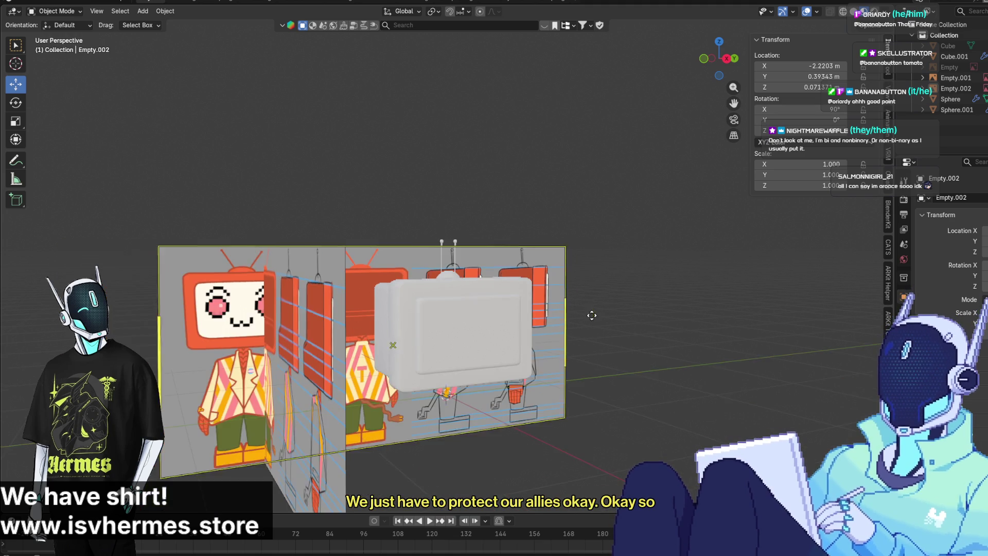
{"action": "middle_click_drag", "start_coordinate": [592, 315], "coordinate": [612, 317]}
{"action": "scroll", "coordinate": [613, 316], "scroll_direction": "up", "scroll_amount": 3}
Select Cube.001 and view the TV head in Right Orthographic, zoomed out beside the references
{"action": "left_click", "coordinate": [463, 298]}
{"action": "mouse_move", "coordinate": [463, 298]}
{"action": "middle_mouse_down"}
{"action": "mouse_move", "coordinate": [322, 235]}
{"action": "mouse_move", "coordinate": [454, 265]}
{"action": "mouse_move", "coordinate": [588, 220]}
{"action": "mouse_move", "coordinate": [569, 205]}
{"action": "mouse_move", "coordinate": [467, 212]}
{"action": "mouse_move", "coordinate": [473, 235]}
{"action": "middle_mouse_up"}
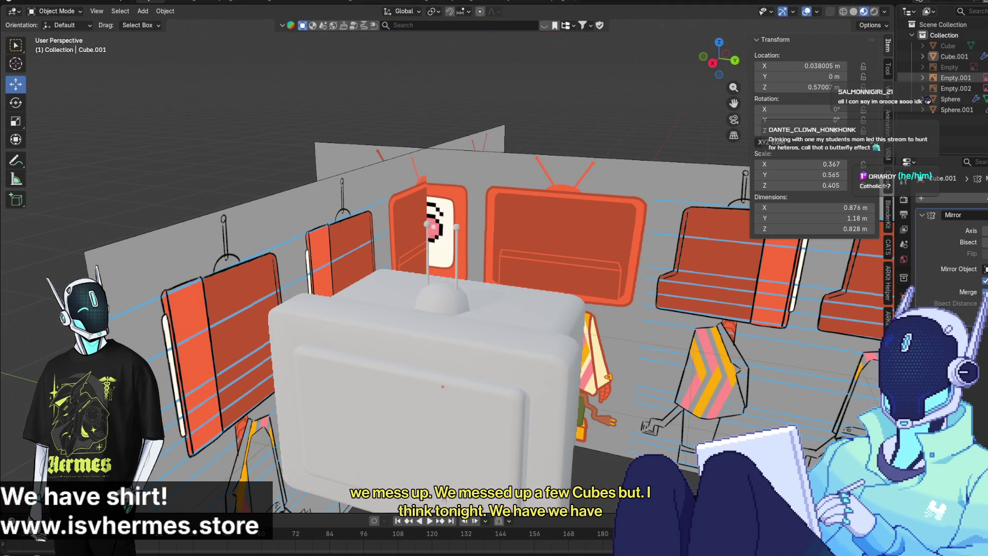
{"action": "left_click", "coordinate": [712, 63]}
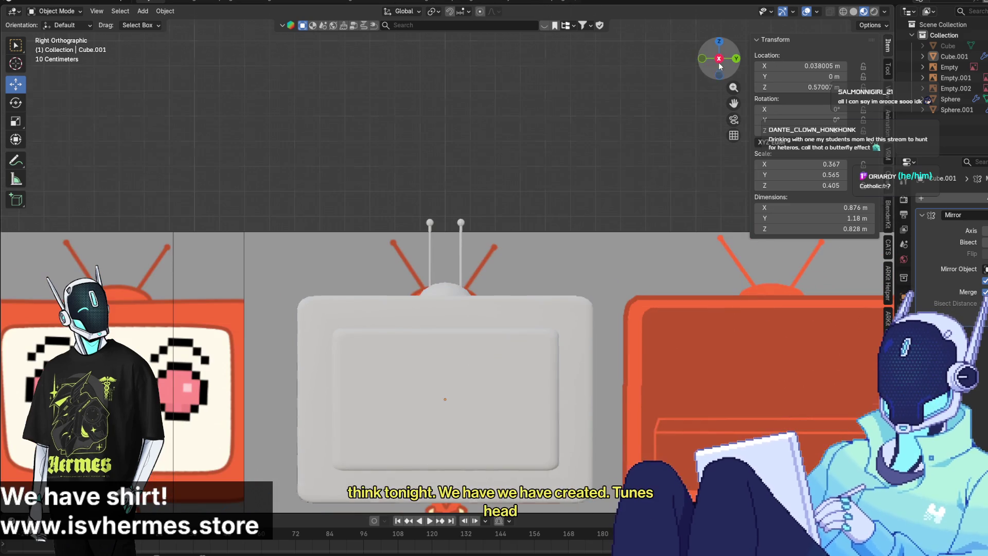
{"action": "scroll", "coordinate": [462, 258], "scroll_direction": "down", "scroll_amount": 2}
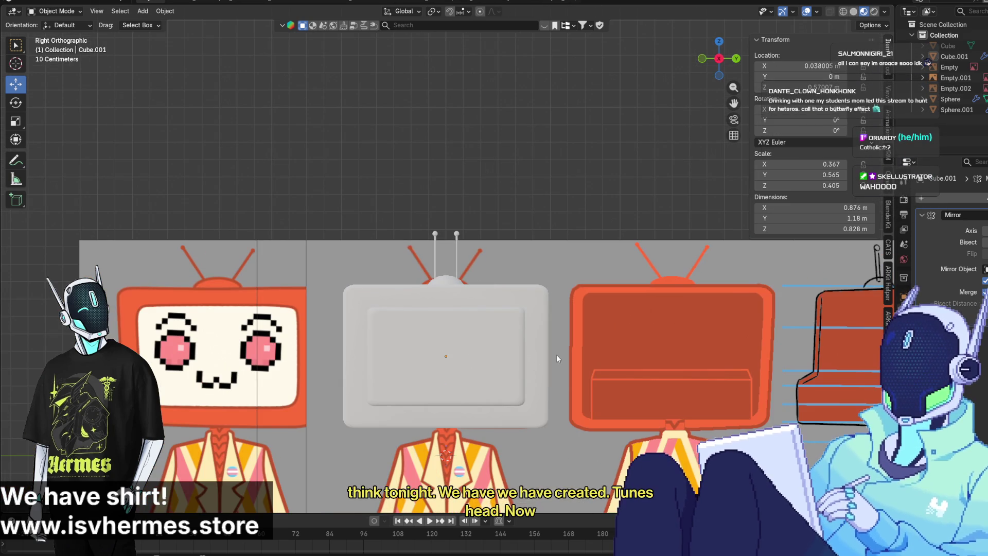